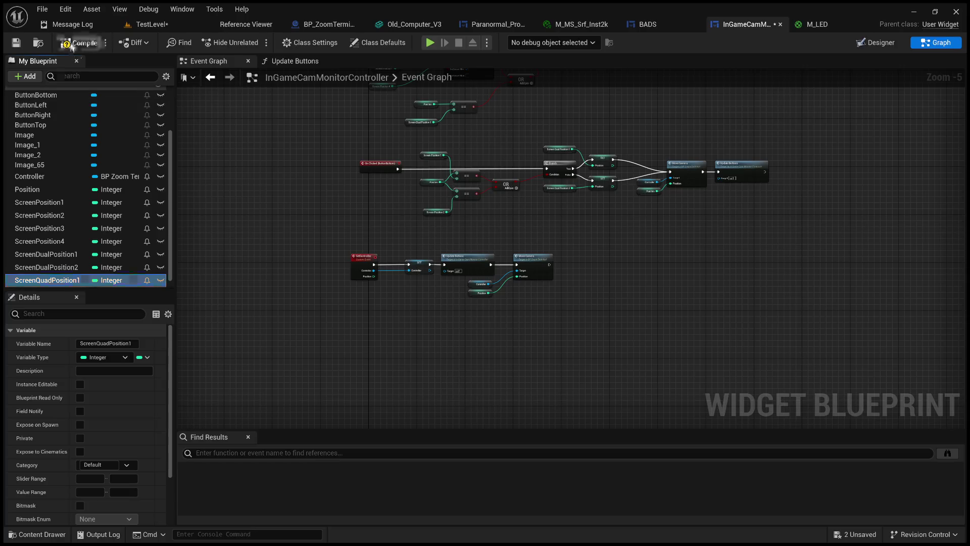
Change the ScreenQuadPosition1 variable's default value from 5 to 6
{"action": "scroll", "coordinate": [106, 444], "scroll_direction": "down", "scroll_amount": 3}
{"action": "left_click", "coordinate": [108, 515]}
{"action": "type", "text": "6"}
{"action": "key", "text": "Return"}
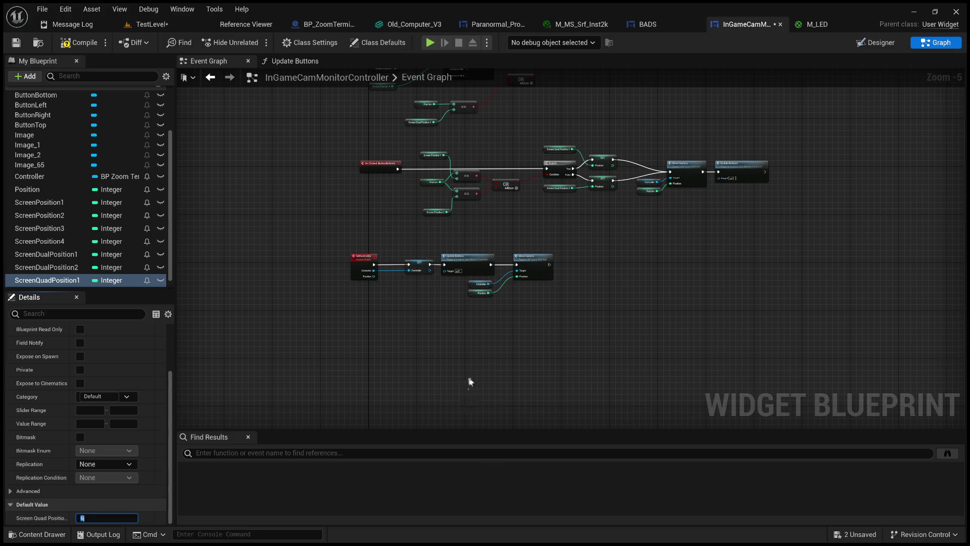
{"action": "left_click", "coordinate": [445, 376]}
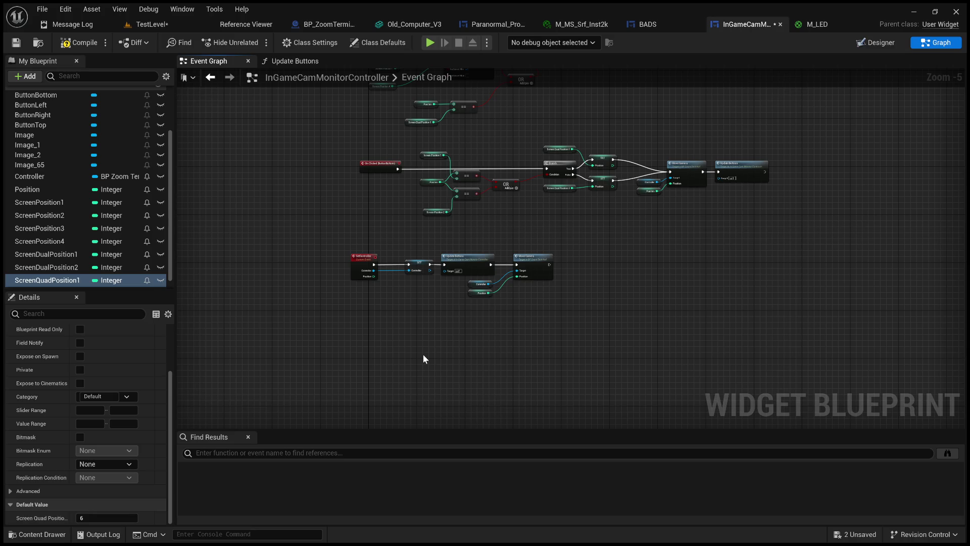
{"action": "scroll", "coordinate": [519, 289], "scroll_direction": "up", "scroll_amount": 2}
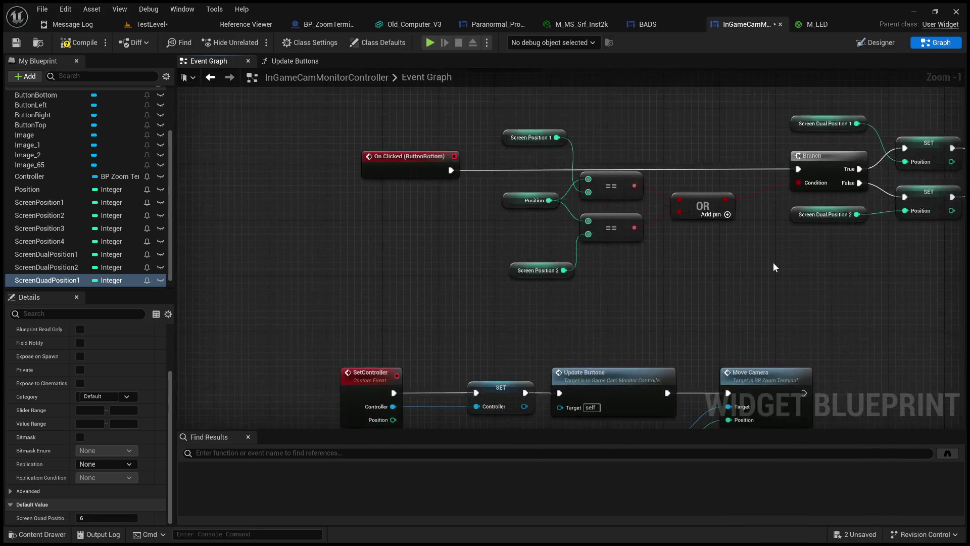
Marquee-select the SetController node chain and drag it slightly lower in the Event Graph
{"action": "left_click_drag", "start_coordinate": [655, 279], "coordinate": [579, 285]}
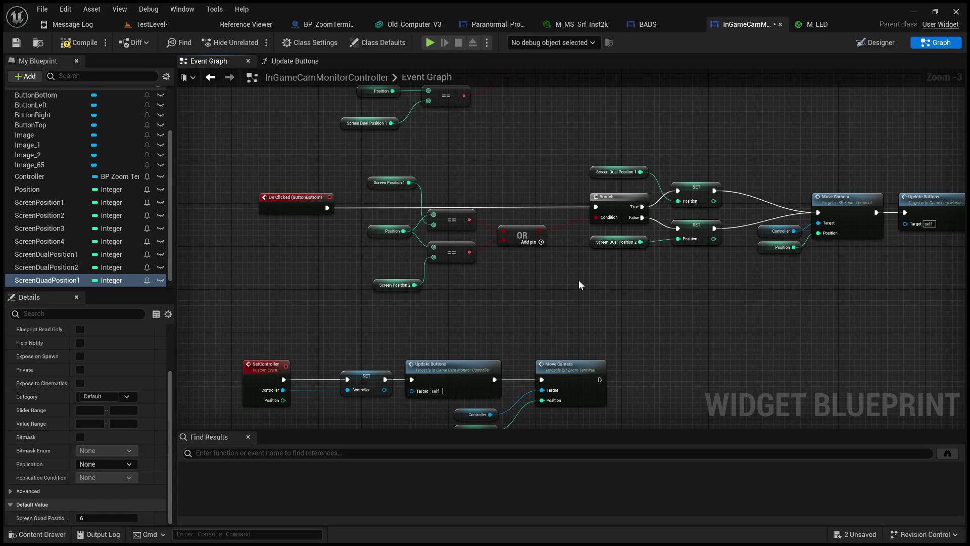
{"action": "scroll", "coordinate": [578, 280], "scroll_direction": "down", "scroll_amount": 3}
{"action": "mouse_move", "coordinate": [653, 350]}
{"action": "left_mouse_down"}
{"action": "mouse_move", "coordinate": [426, 316]}
{"action": "mouse_move", "coordinate": [450, 364]}
{"action": "left_mouse_up"}
{"action": "left_click", "coordinate": [462, 312]}
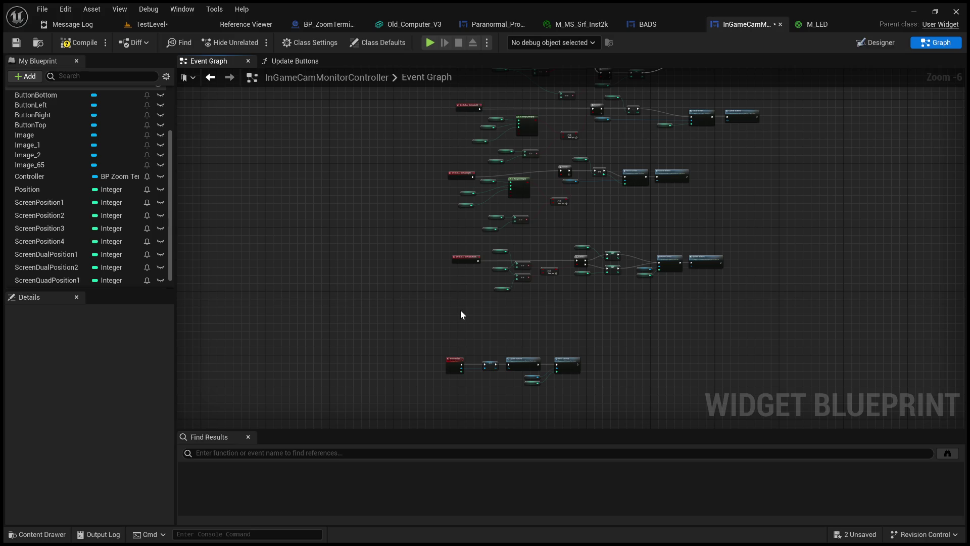
{"action": "scroll", "coordinate": [477, 296], "scroll_direction": "up", "scroll_amount": 4}
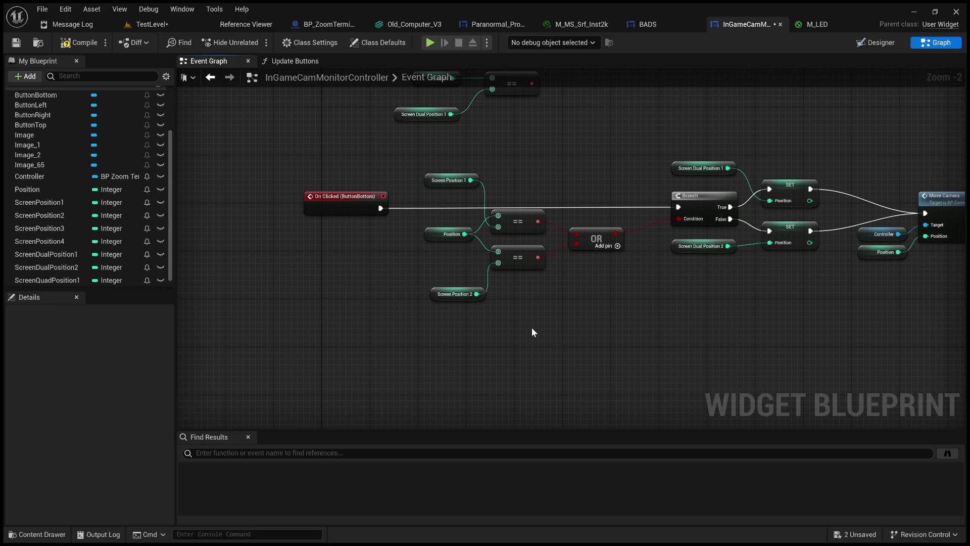
{"action": "scroll", "coordinate": [531, 331], "scroll_direction": "down", "scroll_amount": 1}
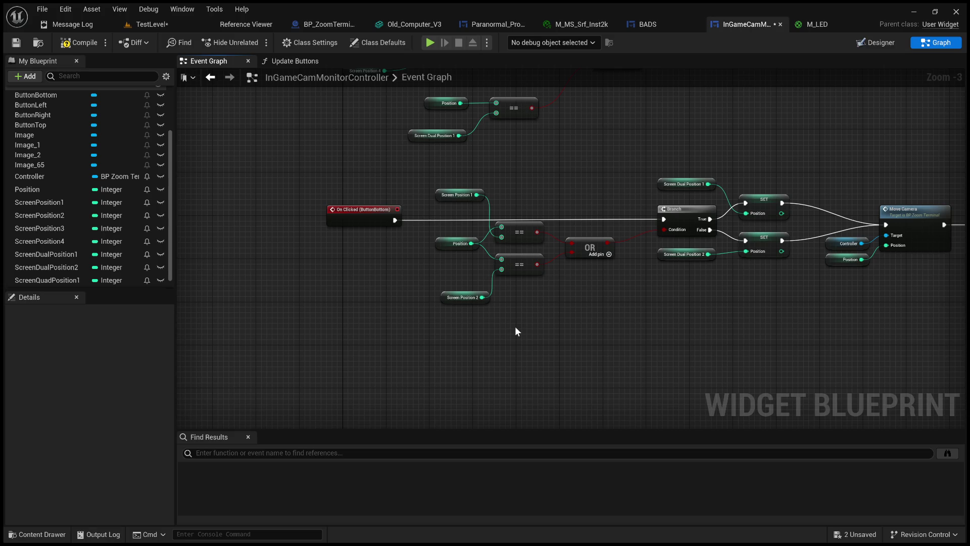
{"action": "scroll", "coordinate": [515, 328], "scroll_direction": "down", "scroll_amount": 1}
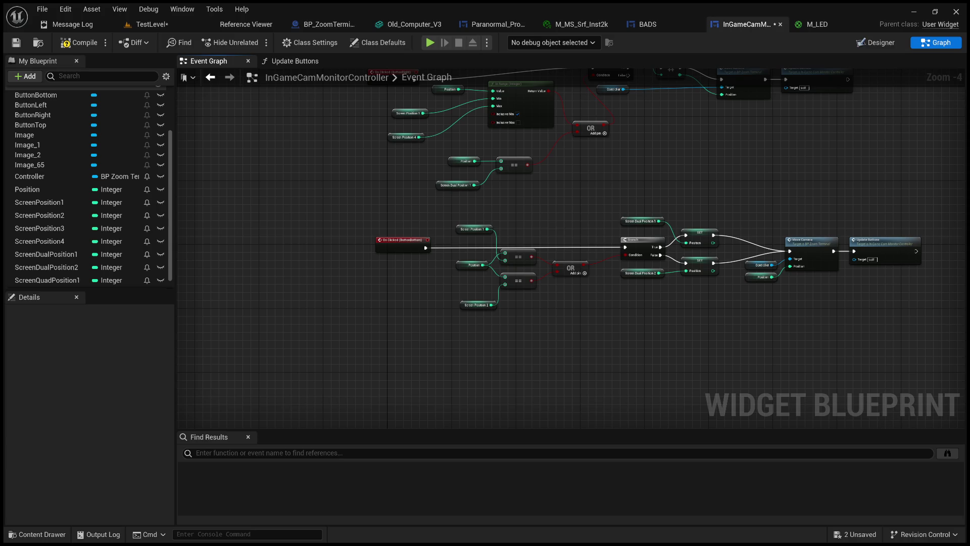
Review the ButtonRight and ButtonBottom event groups and the ScreenQuadPosition1 variable
{"action": "mouse_move", "coordinate": [372, 318]}
{"action": "left_mouse_down"}
{"action": "mouse_move", "coordinate": [359, 341]}
{"action": "mouse_move", "coordinate": [268, 318]}
{"action": "mouse_move", "coordinate": [280, 342]}
{"action": "left_mouse_up"}
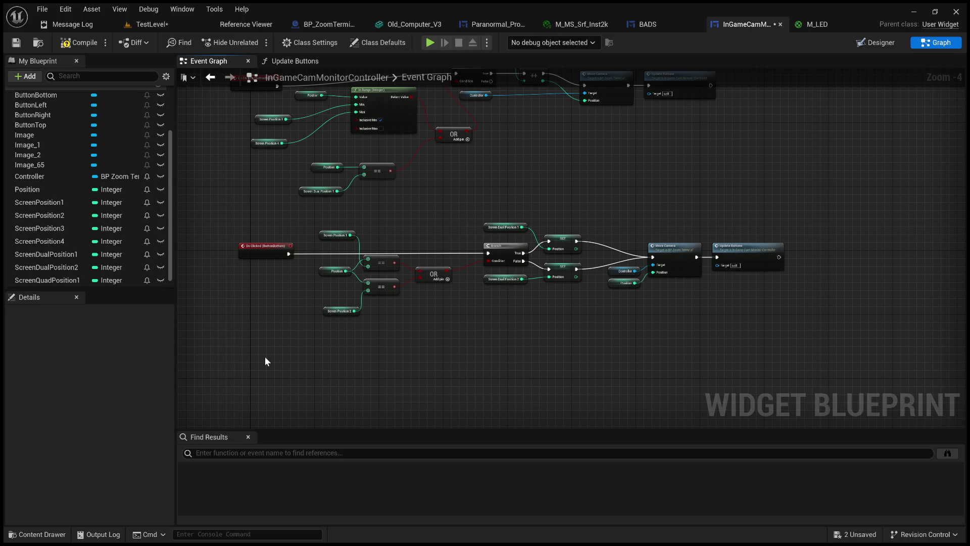
{"action": "scroll", "coordinate": [265, 357], "scroll_direction": "down", "scroll_amount": 1}
{"action": "left_click_drag", "start_coordinate": [265, 357], "coordinate": [356, 333]}
{"action": "scroll", "coordinate": [399, 339], "scroll_direction": "down", "scroll_amount": 1}
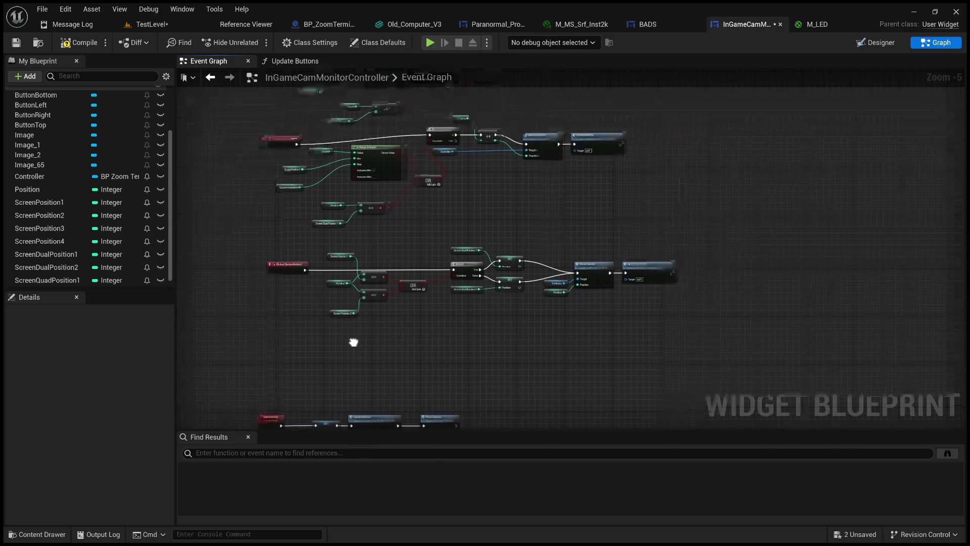
{"action": "scroll", "coordinate": [387, 298], "scroll_direction": "up", "scroll_amount": 3}
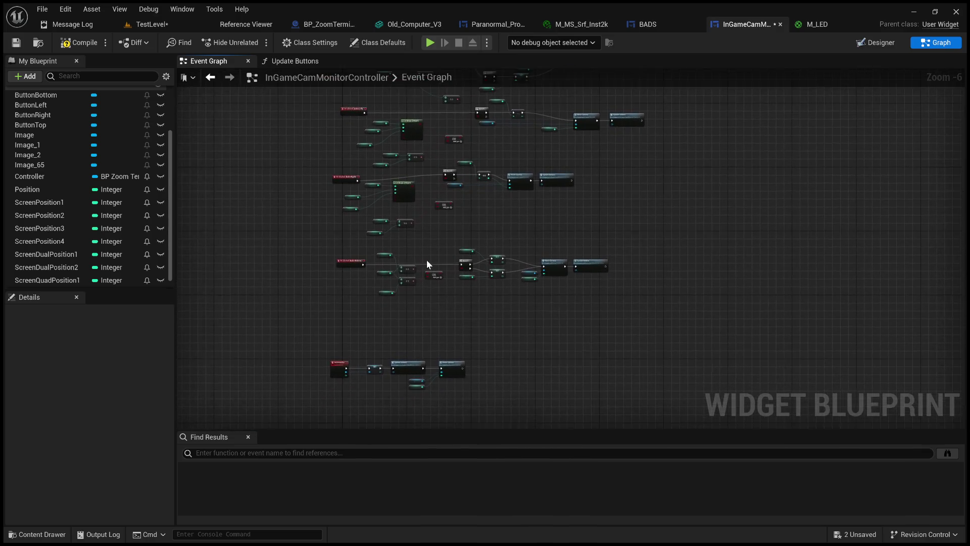
{"action": "left_click_drag", "start_coordinate": [541, 261], "coordinate": [566, 382]}
{"action": "left_click", "coordinate": [346, 225]}
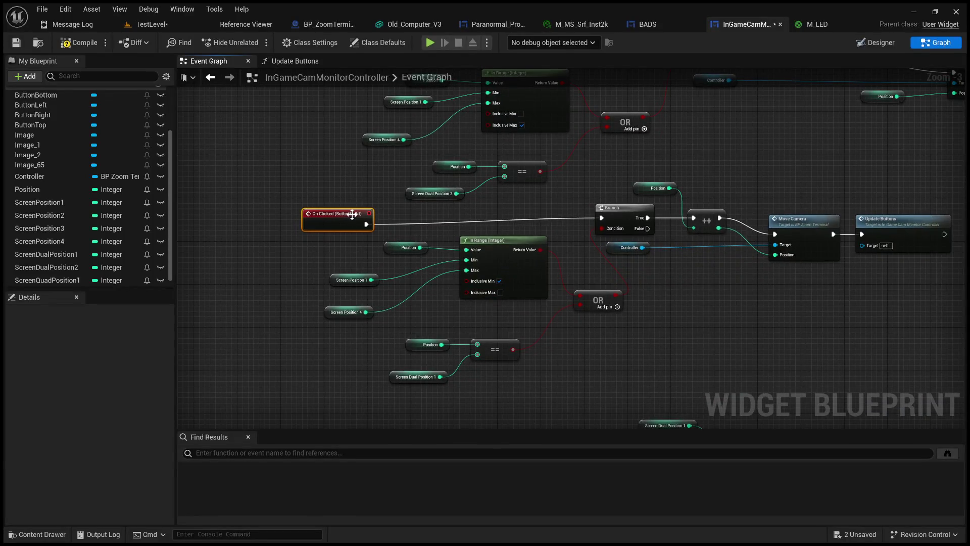
{"action": "scroll", "coordinate": [504, 275], "scroll_direction": "down", "scroll_amount": 1}
{"action": "mouse_move", "coordinate": [580, 308]}
{"action": "left_mouse_down"}
{"action": "mouse_move", "coordinate": [614, 271]}
{"action": "mouse_move", "coordinate": [580, 226]}
{"action": "left_mouse_up"}
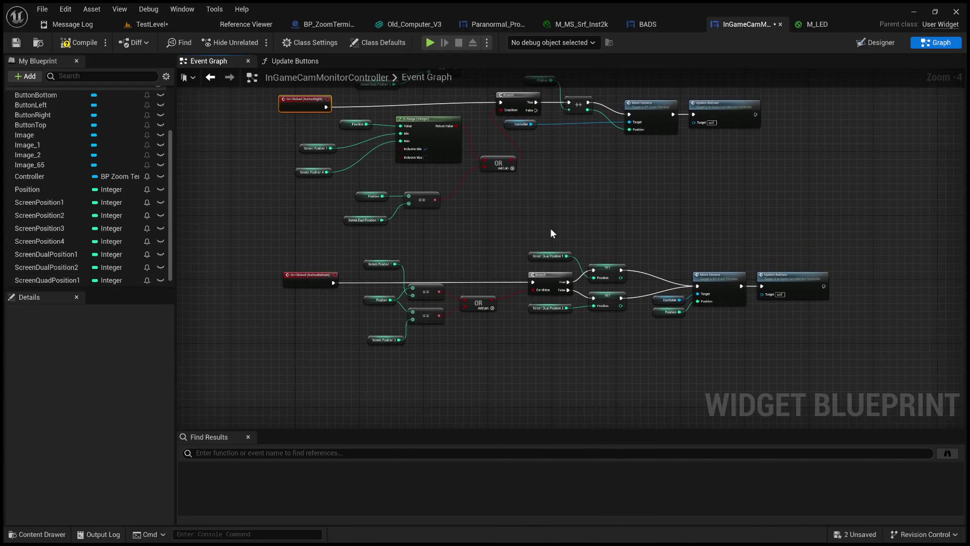
{"action": "scroll", "coordinate": [550, 229], "scroll_direction": "down", "scroll_amount": 3}
{"action": "scroll", "coordinate": [522, 344], "scroll_direction": "up", "scroll_amount": 3}
{"action": "scroll", "coordinate": [553, 227], "scroll_direction": "up", "scroll_amount": 3}
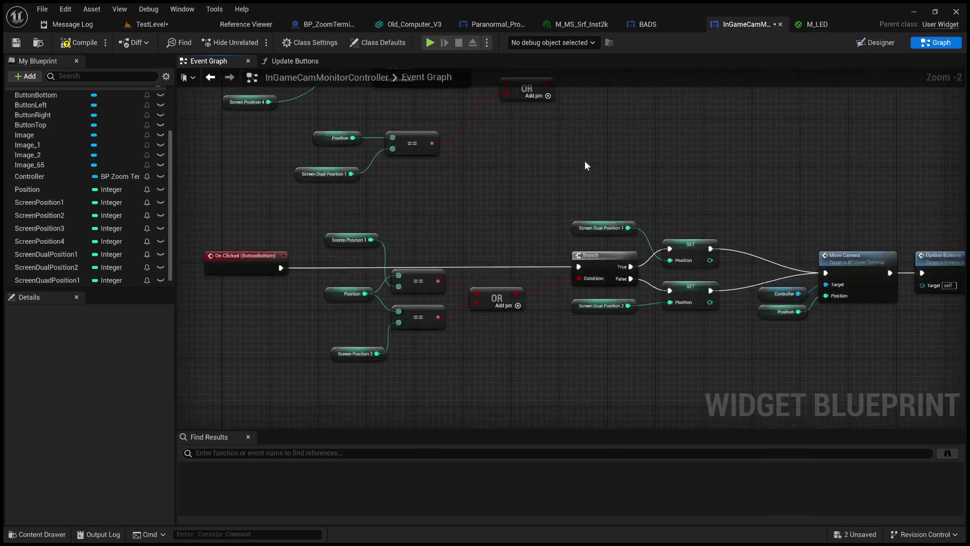
{"action": "left_click_drag", "start_coordinate": [589, 325], "coordinate": [611, 391]}
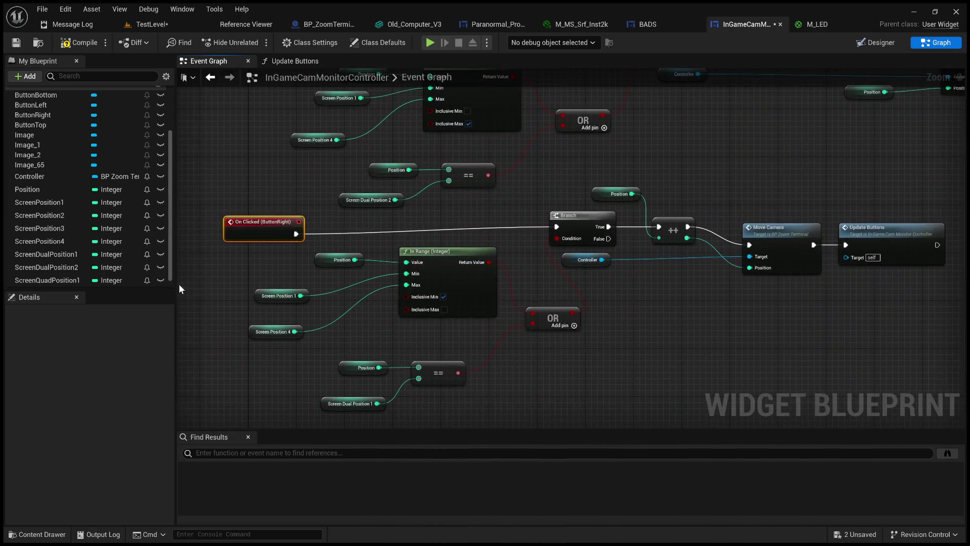
{"action": "left_click", "coordinate": [71, 281]}
{"action": "scroll", "coordinate": [633, 316], "scroll_direction": "down", "scroll_amount": 3}
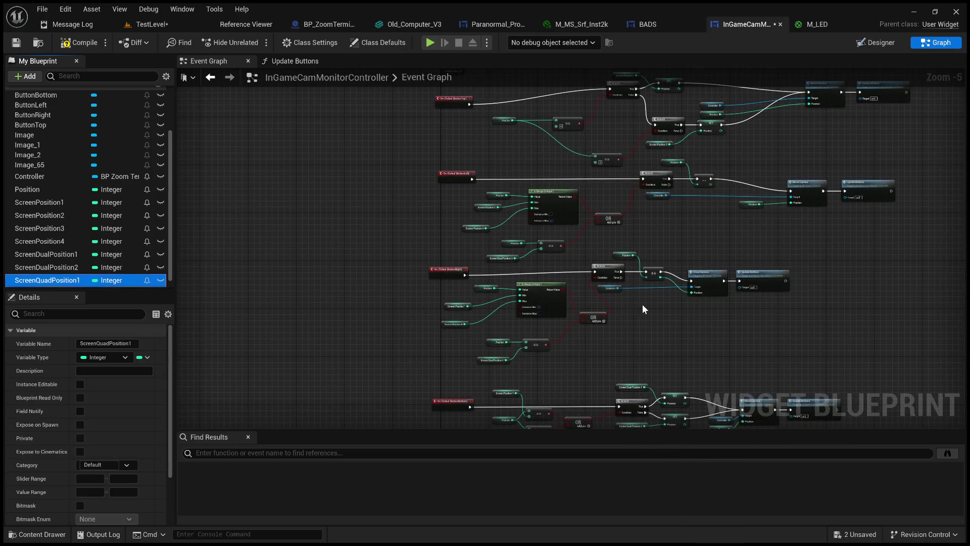
{"action": "scroll", "coordinate": [631, 316], "scroll_direction": "up", "scroll_amount": 5}
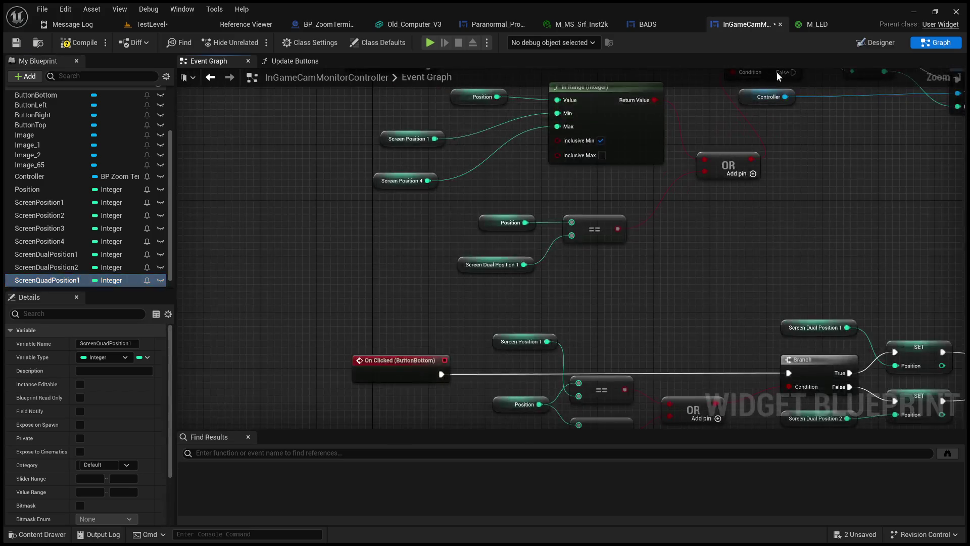
Drag the On Clicked (ButtonBottom) node further left, clearing space before its comparisons
{"action": "left_click_drag", "start_coordinate": [489, 329], "coordinate": [431, 259]}
{"action": "mouse_move", "coordinate": [459, 320]}
{"action": "left_mouse_down"}
{"action": "mouse_move", "coordinate": [414, 288]}
{"action": "mouse_move", "coordinate": [502, 278]}
{"action": "mouse_move", "coordinate": [429, 270]}
{"action": "mouse_move", "coordinate": [751, 255]}
{"action": "left_mouse_up"}
{"action": "left_click_drag", "start_coordinate": [639, 230], "coordinate": [338, 226]}
{"action": "mouse_move", "coordinate": [505, 247]}
{"action": "left_mouse_down"}
{"action": "mouse_move", "coordinate": [132, 249]}
{"action": "mouse_move", "coordinate": [500, 248]}
{"action": "left_mouse_up"}
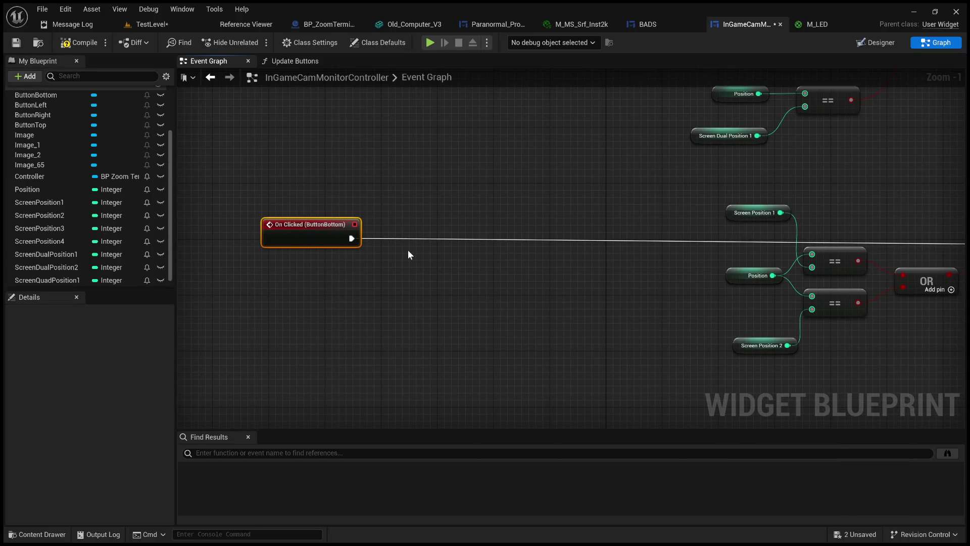
{"action": "mouse_move", "coordinate": [510, 197]}
{"action": "left_mouse_down"}
{"action": "mouse_move", "coordinate": [639, 190]}
{"action": "mouse_move", "coordinate": [530, 245]}
{"action": "mouse_move", "coordinate": [488, 250]}
{"action": "mouse_move", "coordinate": [392, 202]}
{"action": "mouse_move", "coordinate": [303, 202]}
{"action": "mouse_move", "coordinate": [414, 208]}
{"action": "mouse_move", "coordinate": [517, 182]}
{"action": "left_mouse_up"}
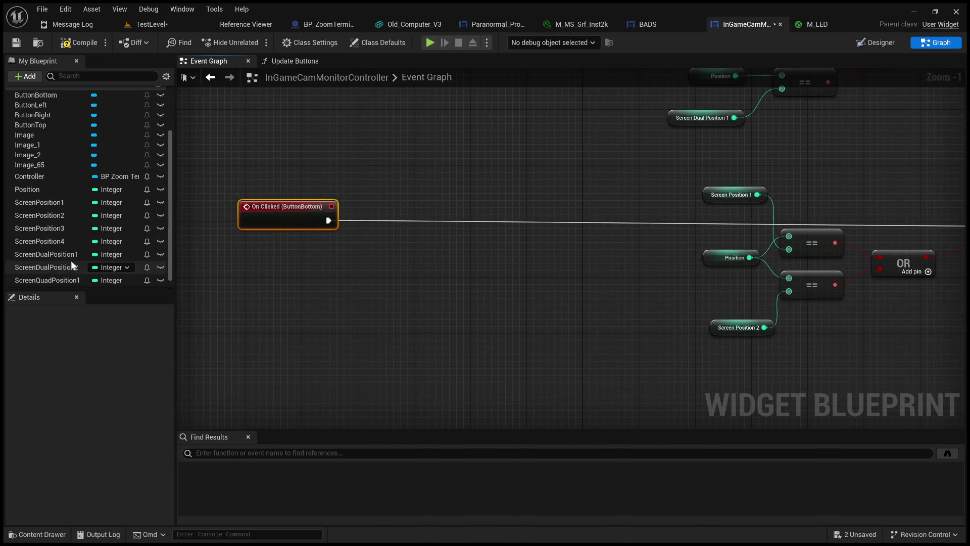
Duplicate the Branch, OR and two == comparison nodes into empty graph space
{"action": "left_click", "coordinate": [47, 254]}
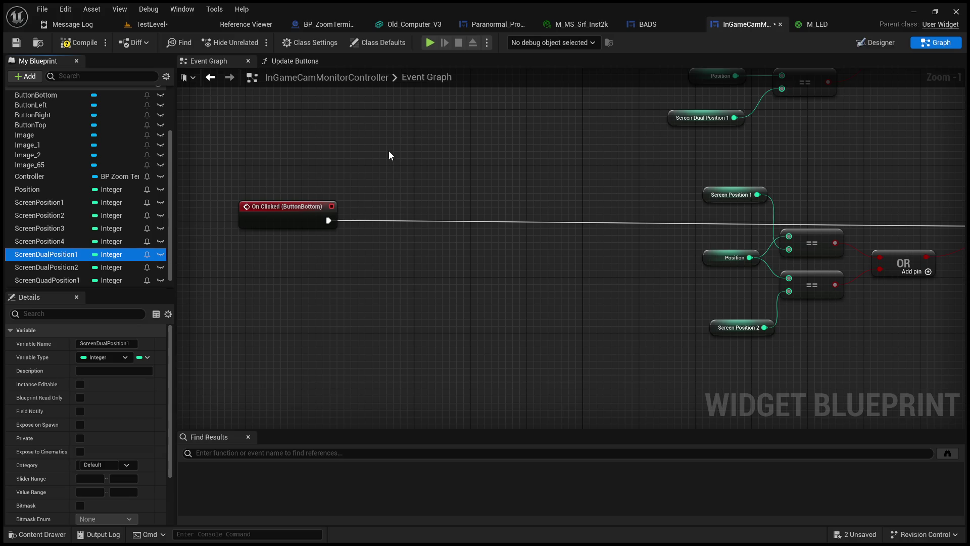
{"action": "left_click", "coordinate": [389, 154]}
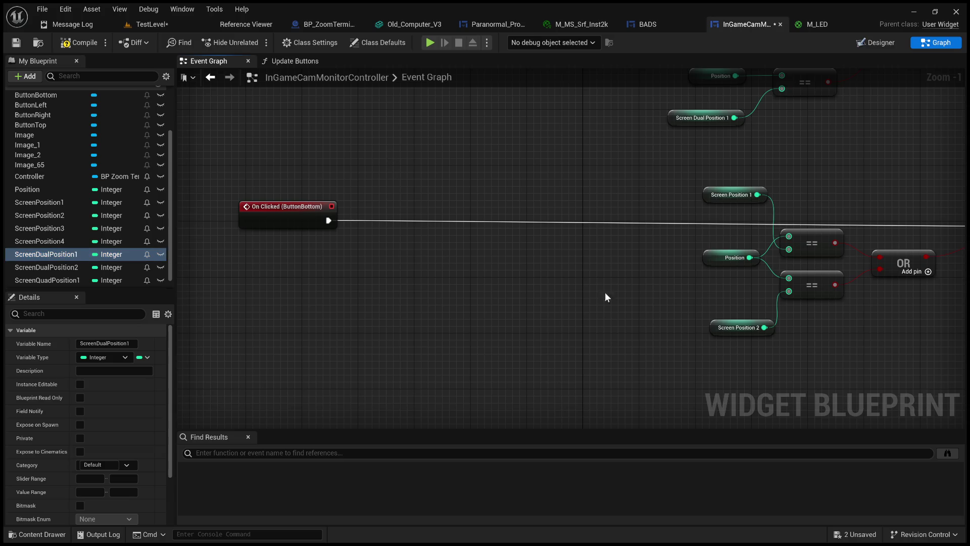
{"action": "left_click_drag", "start_coordinate": [903, 330], "coordinate": [777, 348]}
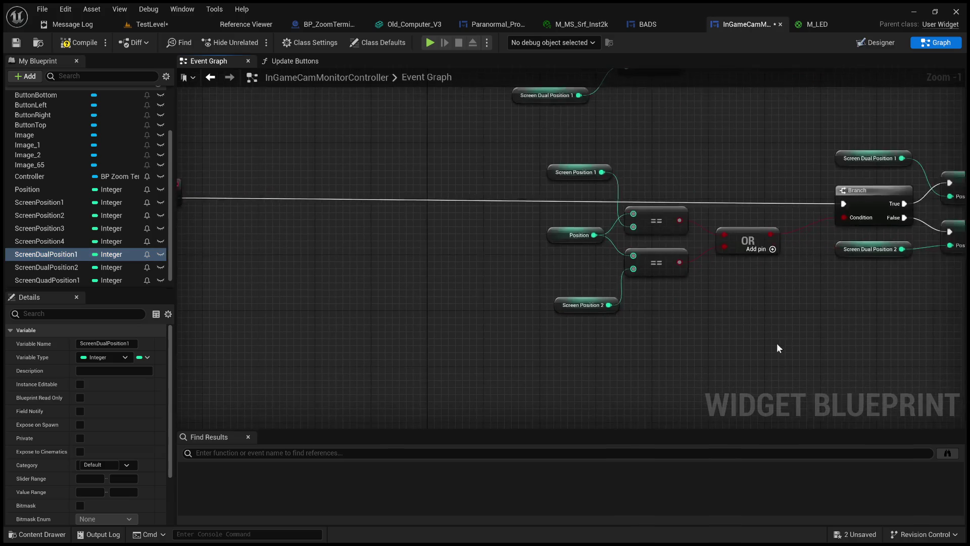
{"action": "left_click", "coordinate": [869, 192]}
{"action": "left_click", "coordinate": [748, 240], "text": "shift"}
{"action": "left_click", "coordinate": [657, 221], "text": "shift"}
{"action": "left_click", "coordinate": [662, 250], "text": "shift"}
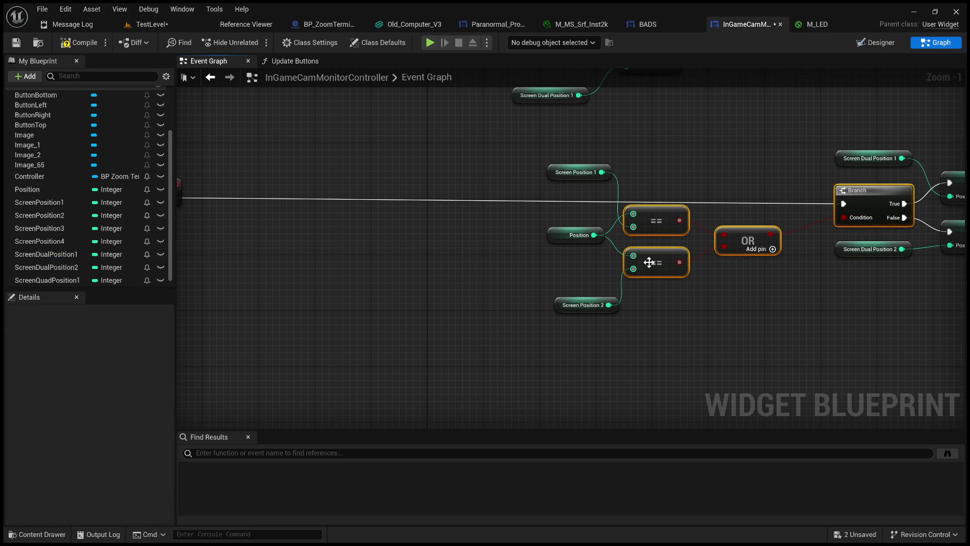
{"action": "left_click_drag", "start_coordinate": [347, 276], "coordinate": [492, 266]}
{"action": "key", "text": "ctrl+c"}
{"action": "key", "text": "ctrl+v"}
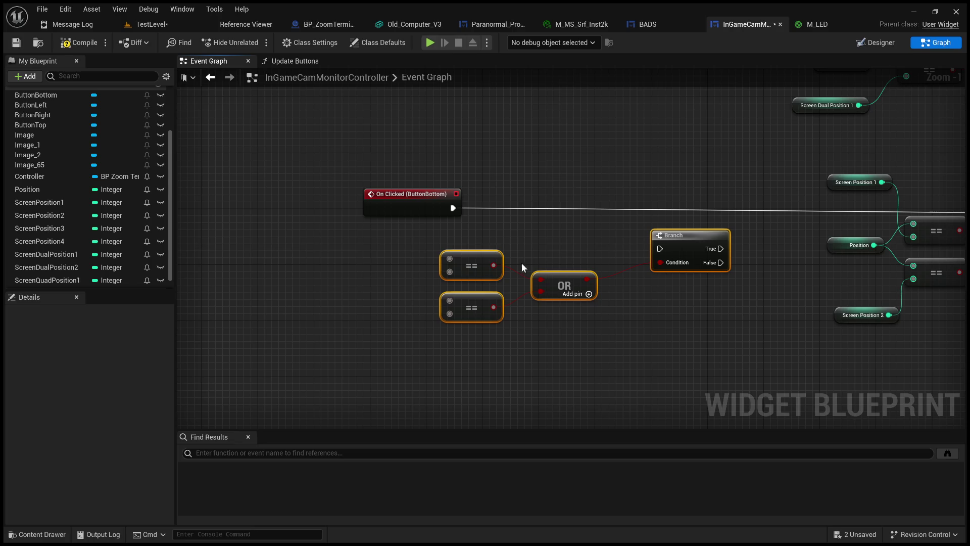
{"action": "mouse_move", "coordinate": [438, 244]}
{"action": "left_mouse_down"}
{"action": "mouse_move", "coordinate": [513, 200]}
{"action": "mouse_move", "coordinate": [303, 199]}
{"action": "left_mouse_up"}
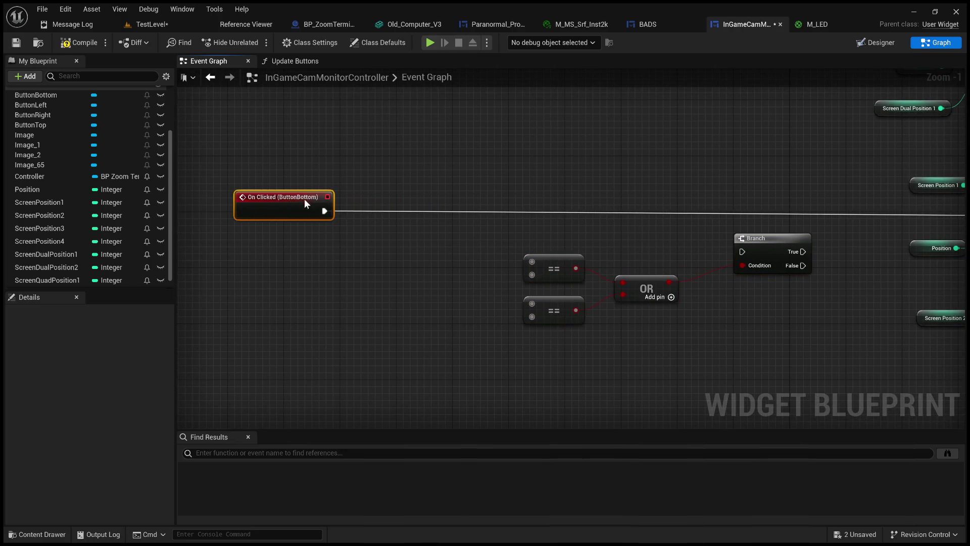
Add Screen Dual Position 1 and 2 getters, wiring them into the upper and lower == nodes
{"action": "mouse_move", "coordinate": [21, 255]}
{"action": "left_mouse_down"}
{"action": "mouse_move", "coordinate": [50, 268]}
{"action": "mouse_move", "coordinate": [275, 275]}
{"action": "mouse_move", "coordinate": [311, 294]}
{"action": "mouse_move", "coordinate": [285, 284]}
{"action": "left_mouse_up"}
{"action": "left_click", "coordinate": [38, 269]}
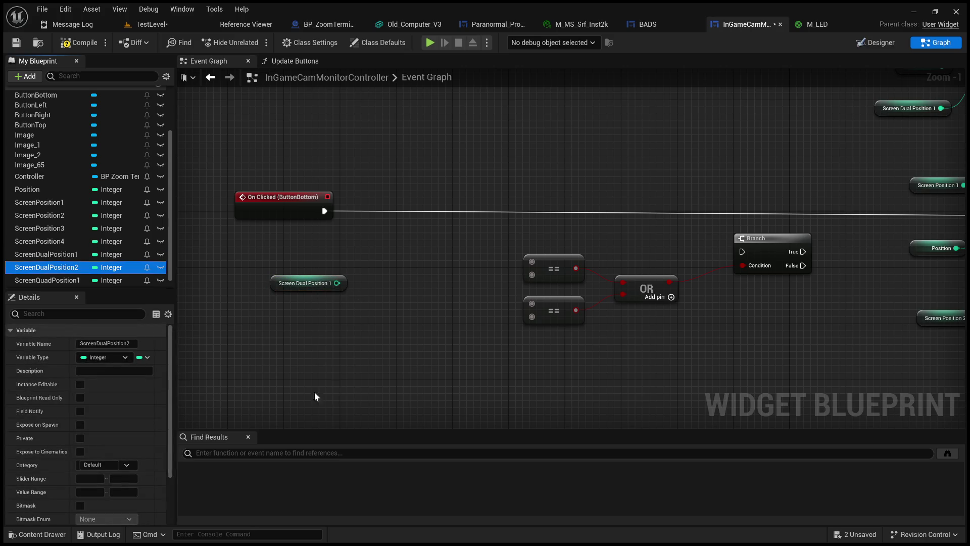
{"action": "left_click_drag", "start_coordinate": [343, 352], "coordinate": [283, 331]}
{"action": "mouse_move", "coordinate": [337, 283]}
{"action": "left_mouse_down"}
{"action": "mouse_move", "coordinate": [522, 286]}
{"action": "mouse_move", "coordinate": [520, 260]}
{"action": "mouse_move", "coordinate": [532, 261]}
{"action": "left_mouse_up"}
{"action": "left_click_drag", "start_coordinate": [532, 261], "coordinate": [629, 252]}
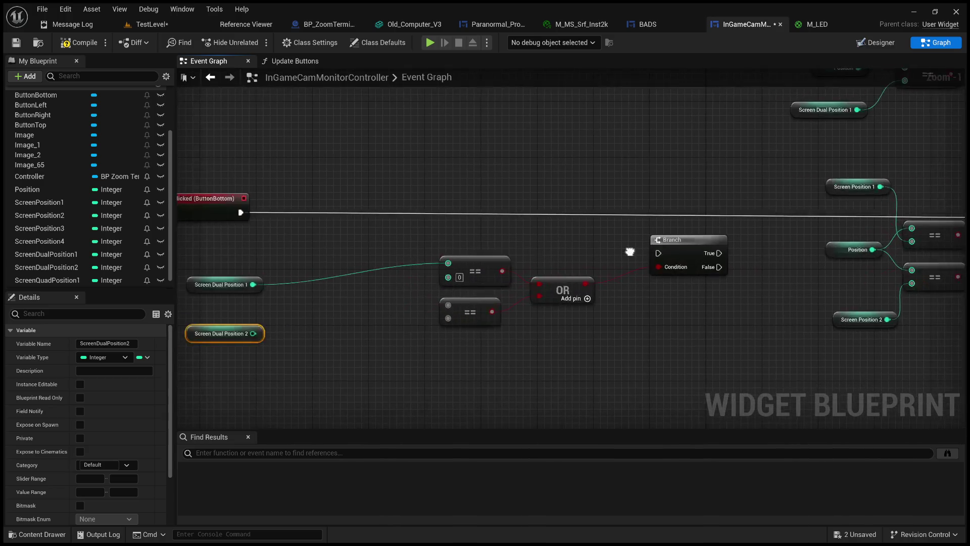
{"action": "mouse_move", "coordinate": [253, 333]}
{"action": "left_mouse_down"}
{"action": "mouse_move", "coordinate": [303, 342]}
{"action": "mouse_move", "coordinate": [461, 314]}
{"action": "mouse_move", "coordinate": [451, 304]}
{"action": "mouse_move", "coordinate": [450, 319]}
{"action": "left_mouse_up"}
{"action": "left_click", "coordinate": [799, 270]}
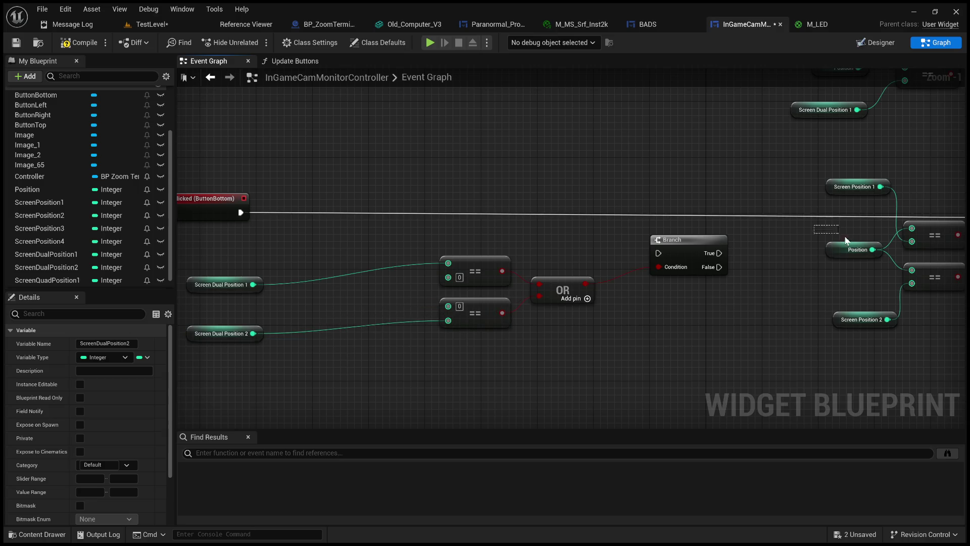
Paste a copy of the Position getter and wire it into both == nodes
{"action": "left_click", "coordinate": [852, 251]}
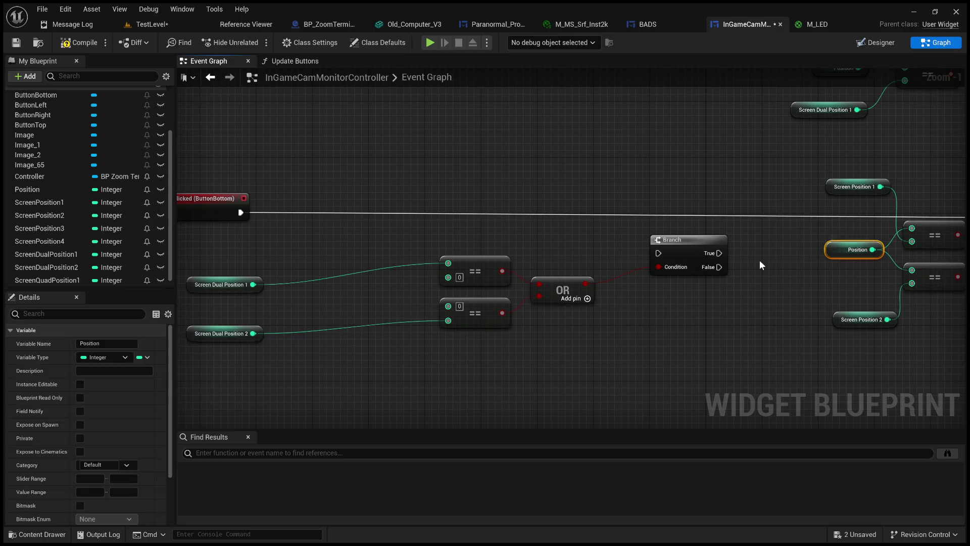
{"action": "key", "text": "ctrl+c"}
{"action": "key", "text": "ctrl+v"}
{"action": "left_click_drag", "start_coordinate": [331, 305], "coordinate": [448, 277]}
{"action": "mouse_move", "coordinate": [331, 306]}
{"action": "left_mouse_down"}
{"action": "mouse_move", "coordinate": [429, 321]}
{"action": "mouse_move", "coordinate": [449, 305]}
{"action": "left_mouse_up"}
{"action": "mouse_move", "coordinate": [332, 305]}
{"action": "left_mouse_down"}
{"action": "mouse_move", "coordinate": [394, 291]}
{"action": "mouse_move", "coordinate": [328, 286]}
{"action": "mouse_move", "coordinate": [320, 300]}
{"action": "mouse_move", "coordinate": [409, 291]}
{"action": "left_mouse_up"}
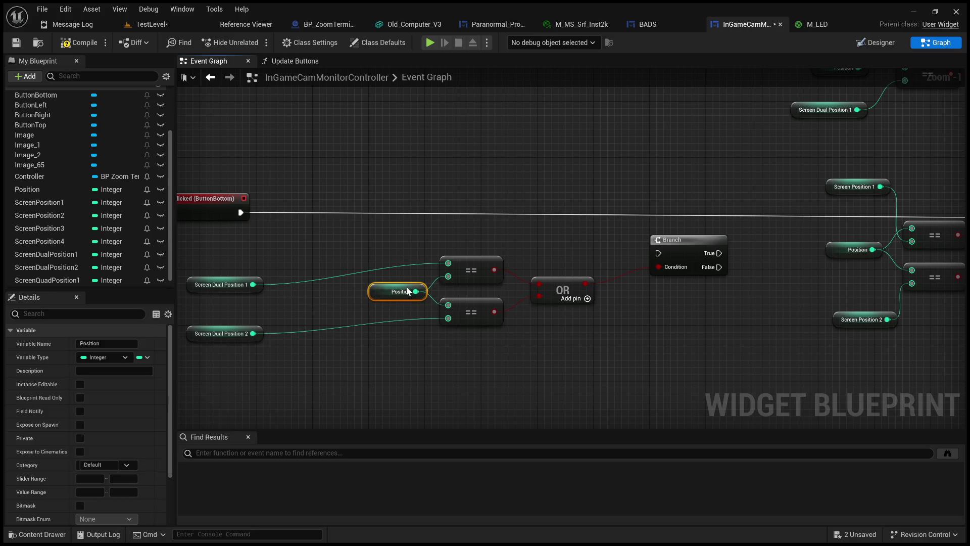
Move the Screen Dual Position 1 and 2 getters closer to the comparisons
{"action": "left_click_drag", "start_coordinate": [236, 284], "coordinate": [377, 263]}
{"action": "left_click_drag", "start_coordinate": [223, 332], "coordinate": [363, 318]}
{"action": "left_click", "coordinate": [287, 295]}
{"action": "mouse_move", "coordinate": [311, 292]}
{"action": "left_mouse_down"}
{"action": "mouse_move", "coordinate": [276, 302]}
{"action": "mouse_move", "coordinate": [353, 245]}
{"action": "mouse_move", "coordinate": [328, 259]}
{"action": "mouse_move", "coordinate": [305, 223]}
{"action": "mouse_move", "coordinate": [718, 287]}
{"action": "mouse_move", "coordinate": [735, 256]}
{"action": "mouse_move", "coordinate": [728, 235]}
{"action": "mouse_move", "coordinate": [630, 268]}
{"action": "mouse_move", "coordinate": [346, 263]}
{"action": "left_mouse_up"}
{"action": "mouse_move", "coordinate": [506, 296]}
{"action": "left_mouse_down"}
{"action": "mouse_move", "coordinate": [415, 298]}
{"action": "mouse_move", "coordinate": [586, 294]}
{"action": "mouse_move", "coordinate": [577, 290]}
{"action": "mouse_move", "coordinate": [637, 279]}
{"action": "mouse_move", "coordinate": [439, 271]}
{"action": "mouse_move", "coordinate": [545, 273]}
{"action": "left_mouse_up"}
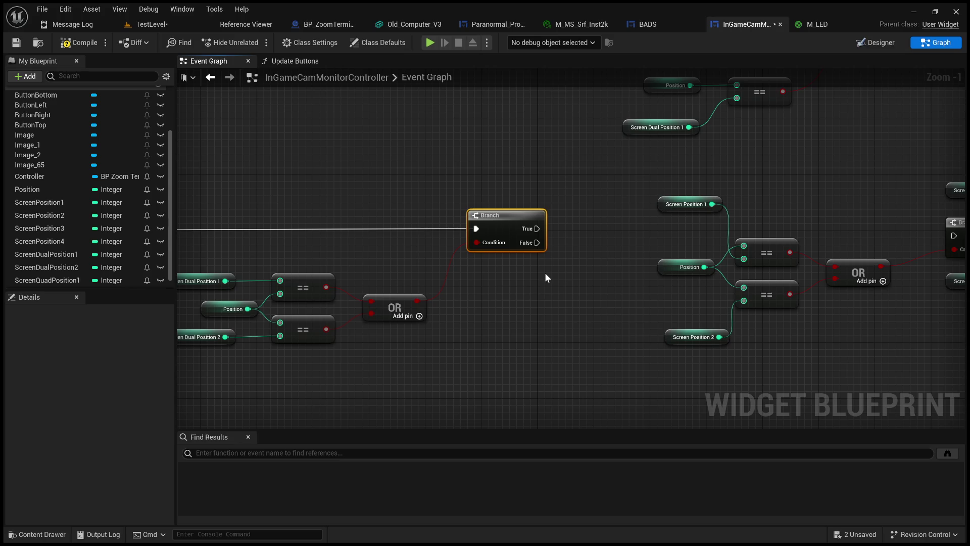
{"action": "mouse_move", "coordinate": [548, 290]}
{"action": "left_mouse_down"}
{"action": "mouse_move", "coordinate": [508, 287]}
{"action": "mouse_move", "coordinate": [541, 299]}
{"action": "mouse_move", "coordinate": [509, 289]}
{"action": "left_mouse_up"}
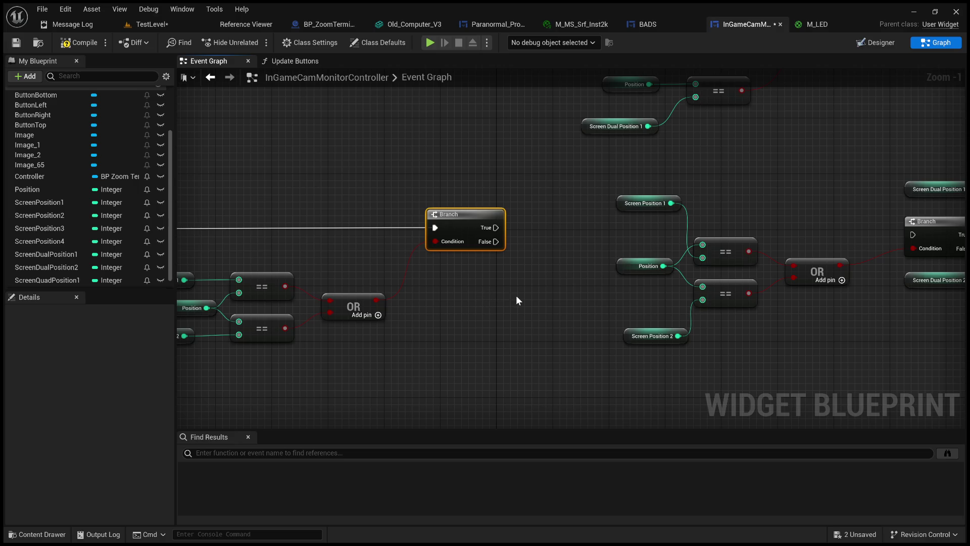
{"action": "mouse_move", "coordinate": [517, 296]}
{"action": "left_mouse_down"}
{"action": "mouse_move", "coordinate": [431, 281]}
{"action": "mouse_move", "coordinate": [446, 296]}
{"action": "mouse_move", "coordinate": [526, 311]}
{"action": "left_mouse_up"}
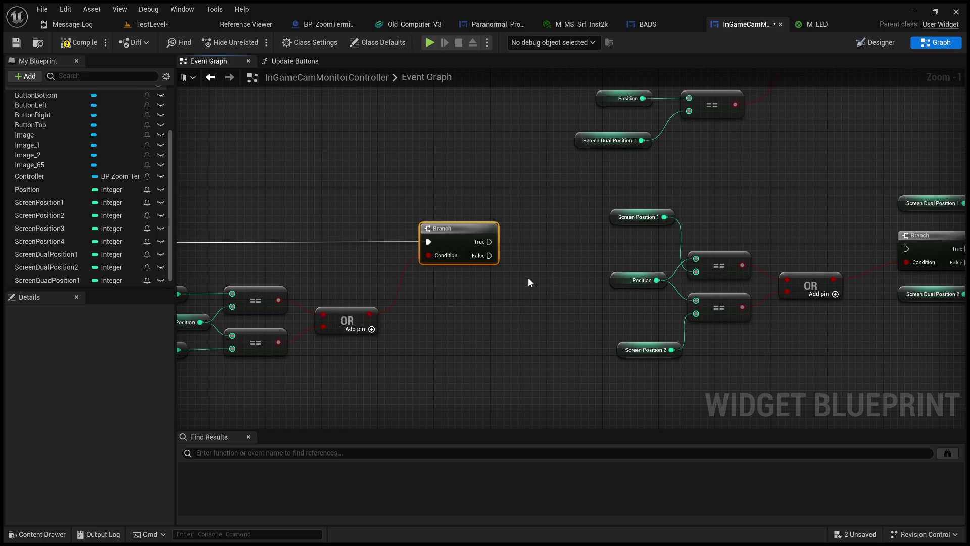
{"action": "left_click_drag", "start_coordinate": [547, 273], "coordinate": [504, 252]}
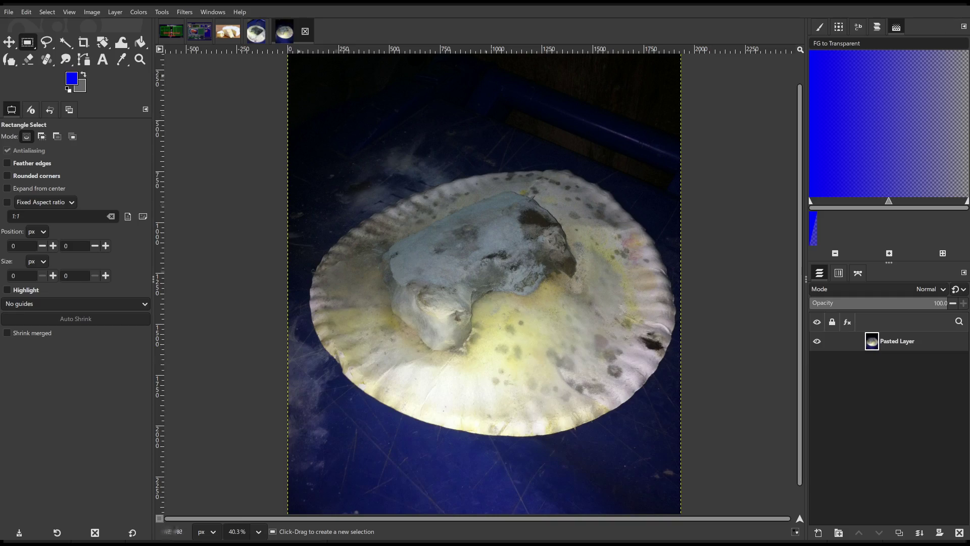
{"action": "left_click", "coordinate": [263, 39]}
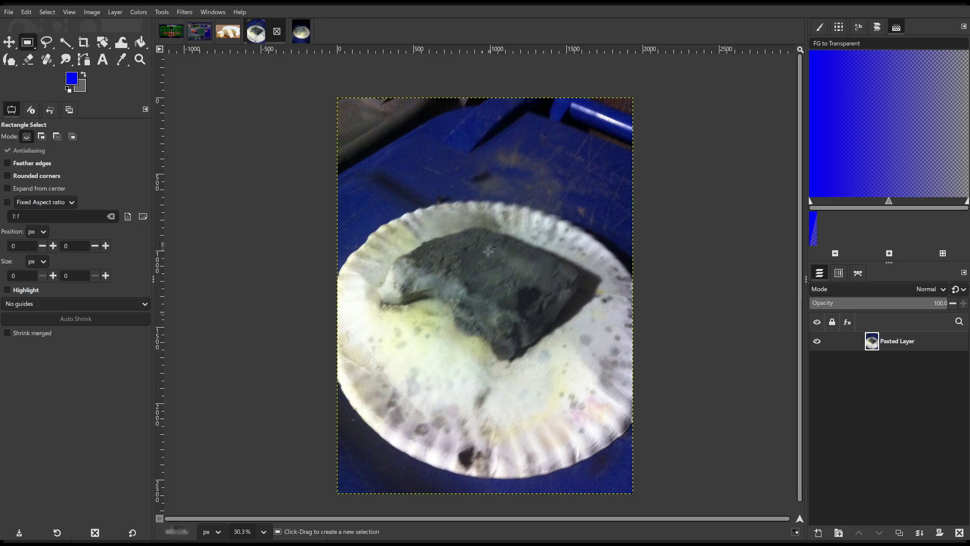
{"action": "left_click", "coordinate": [300, 35]}
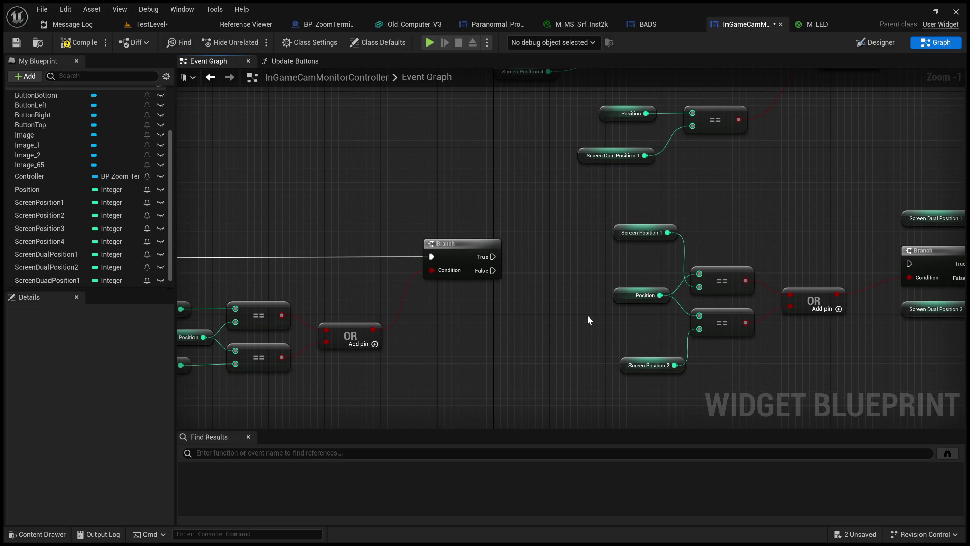
Marquee-select the Screen Dual Position comparison group on the left
{"action": "mouse_move", "coordinate": [574, 312]}
{"action": "left_mouse_down"}
{"action": "mouse_move", "coordinate": [520, 258]}
{"action": "mouse_move", "coordinate": [401, 280]}
{"action": "mouse_move", "coordinate": [449, 256]}
{"action": "mouse_move", "coordinate": [381, 254]}
{"action": "left_mouse_up"}
{"action": "scroll", "coordinate": [381, 254], "scroll_direction": "down", "scroll_amount": 2}
{"action": "mouse_move", "coordinate": [458, 257]}
{"action": "left_mouse_down"}
{"action": "mouse_move", "coordinate": [556, 254]}
{"action": "mouse_move", "coordinate": [535, 244]}
{"action": "mouse_move", "coordinate": [562, 245]}
{"action": "left_mouse_up"}
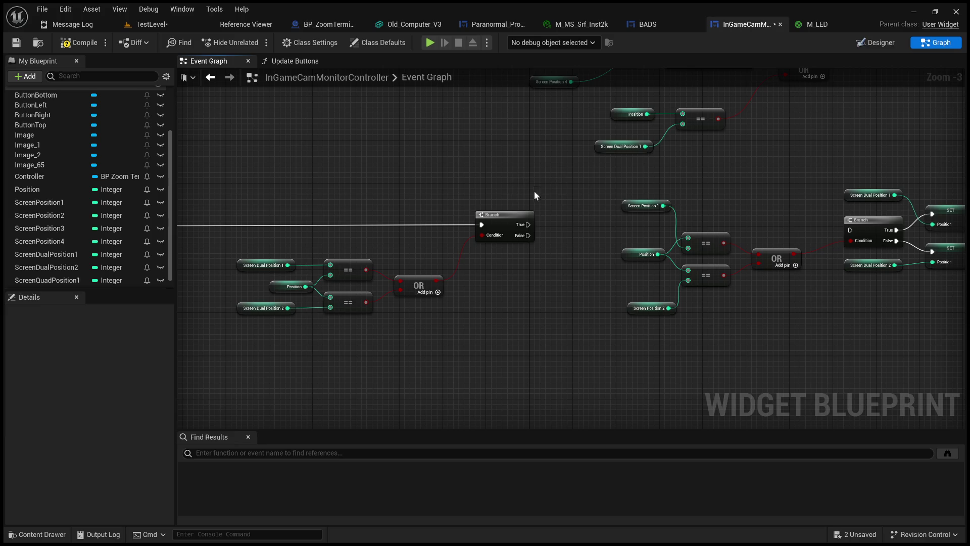
{"action": "scroll", "coordinate": [569, 263], "scroll_direction": "up", "scroll_amount": 3}
{"action": "left_click_drag", "start_coordinate": [608, 240], "coordinate": [510, 229]}
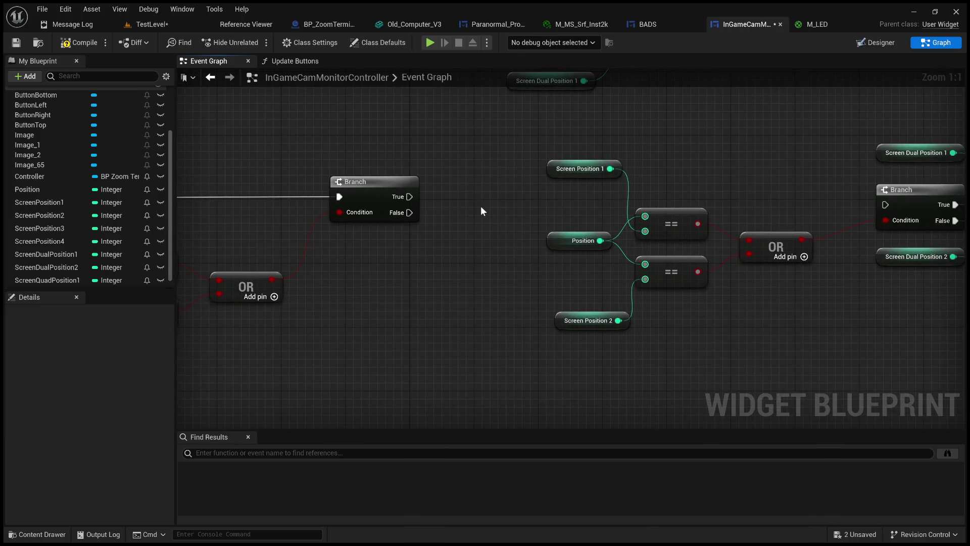
{"action": "mouse_move", "coordinate": [450, 202]}
{"action": "left_mouse_down"}
{"action": "mouse_move", "coordinate": [354, 212]}
{"action": "mouse_move", "coordinate": [495, 219]}
{"action": "mouse_move", "coordinate": [327, 225]}
{"action": "mouse_move", "coordinate": [715, 152]}
{"action": "mouse_move", "coordinate": [849, 163]}
{"action": "mouse_move", "coordinate": [741, 168]}
{"action": "left_mouse_up"}
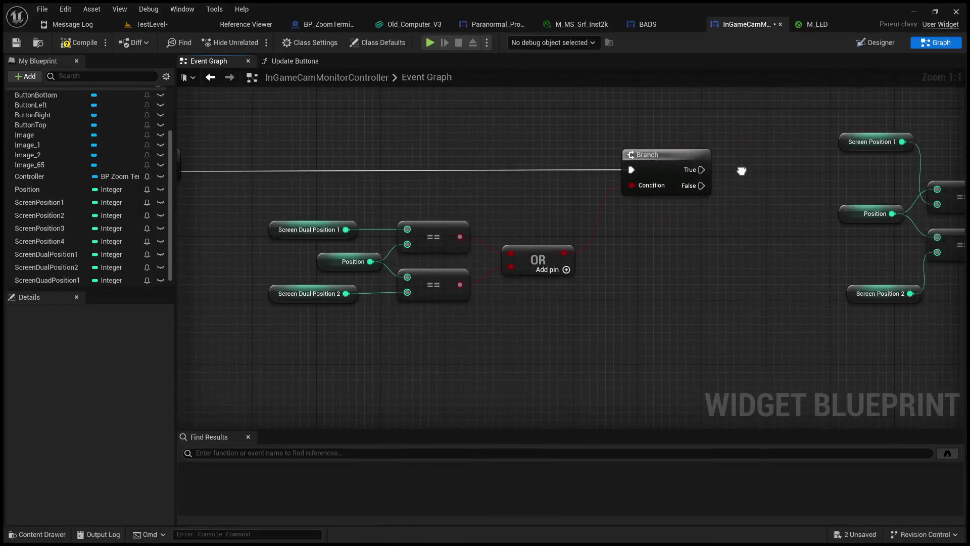
{"action": "left_click_drag", "start_coordinate": [225, 212], "coordinate": [613, 356]}
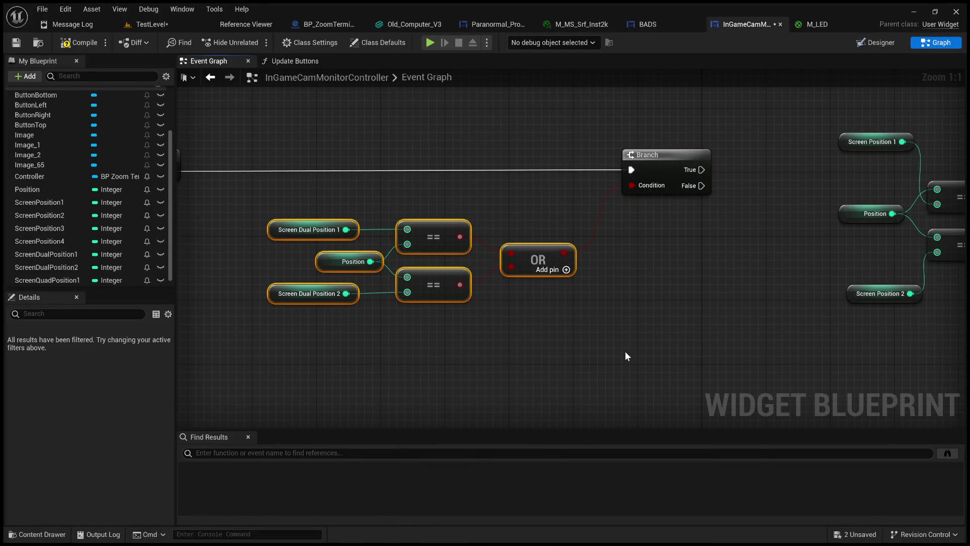
Select the right-hand comparison, Branch, SET and Move Camera group and drag it below the first
{"action": "mouse_move", "coordinate": [720, 281]}
{"action": "left_mouse_down"}
{"action": "mouse_move", "coordinate": [589, 289]}
{"action": "mouse_move", "coordinate": [580, 275]}
{"action": "mouse_move", "coordinate": [694, 281]}
{"action": "left_mouse_up"}
{"action": "scroll", "coordinate": [589, 289], "scroll_direction": "down", "scroll_amount": 2}
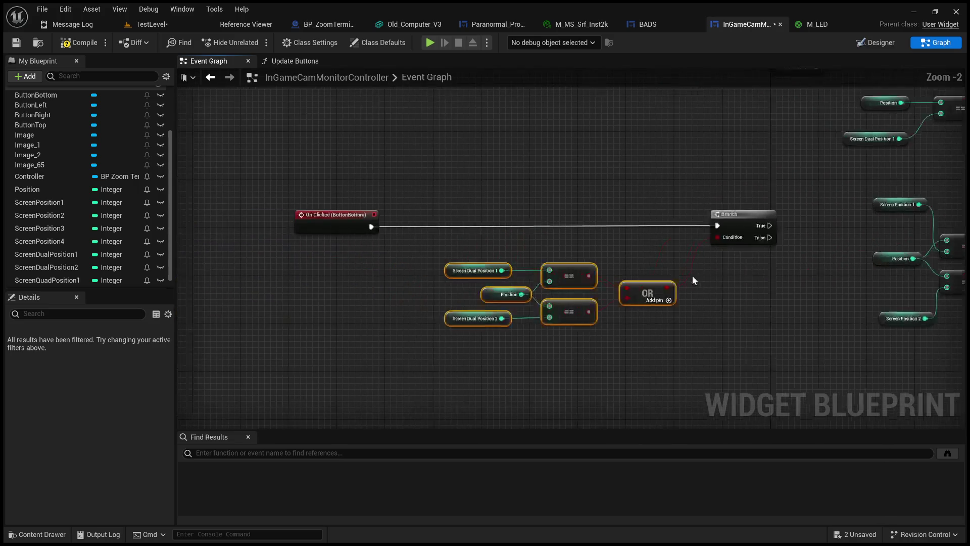
{"action": "left_click_drag", "start_coordinate": [573, 205], "coordinate": [259, 201]}
{"action": "mouse_move", "coordinate": [547, 210]}
{"action": "left_mouse_down"}
{"action": "mouse_move", "coordinate": [362, 235]}
{"action": "mouse_move", "coordinate": [169, 222]}
{"action": "left_mouse_up"}
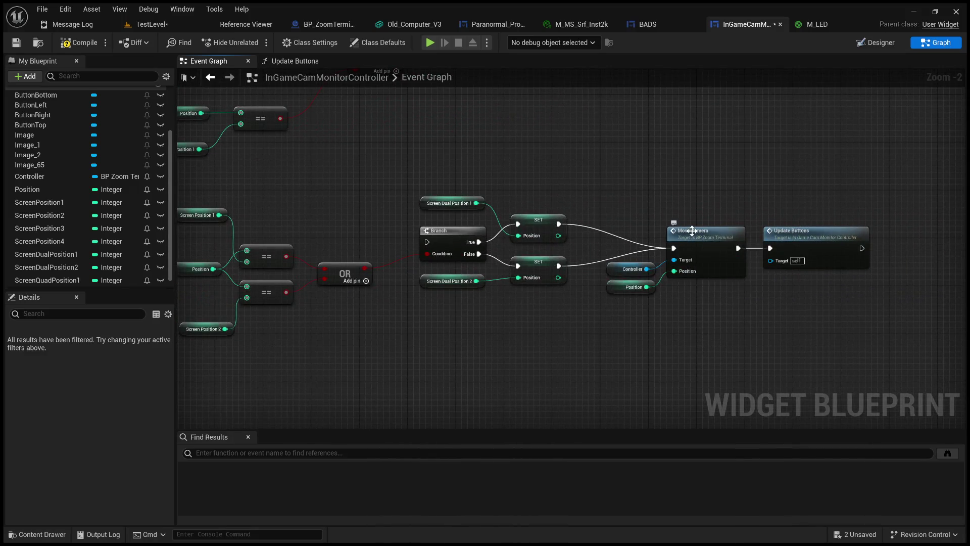
{"action": "mouse_move", "coordinate": [537, 320]}
{"action": "left_mouse_down"}
{"action": "mouse_move", "coordinate": [735, 298]}
{"action": "mouse_move", "coordinate": [677, 295]}
{"action": "left_mouse_up"}
{"action": "scroll", "coordinate": [601, 320], "scroll_direction": "down", "scroll_amount": 2}
{"action": "mouse_move", "coordinate": [885, 341]}
{"action": "left_mouse_down"}
{"action": "mouse_move", "coordinate": [578, 273]}
{"action": "mouse_move", "coordinate": [457, 218]}
{"action": "left_mouse_up"}
{"action": "left_click_drag", "start_coordinate": [649, 245], "coordinate": [638, 345]}
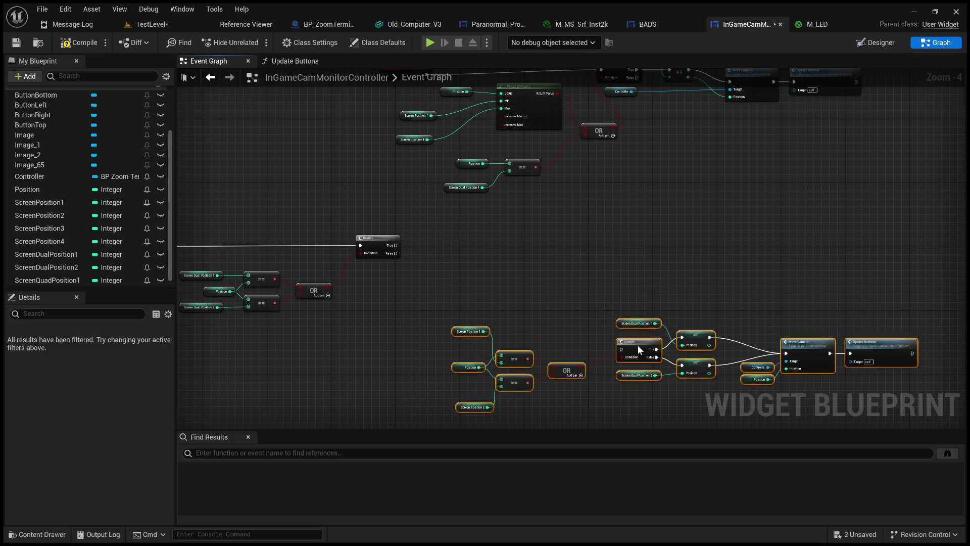
{"action": "left_click", "coordinate": [688, 293]}
{"action": "scroll", "coordinate": [688, 293], "scroll_direction": "up", "scroll_amount": 2}
{"action": "left_click_drag", "start_coordinate": [606, 250], "coordinate": [723, 246]}
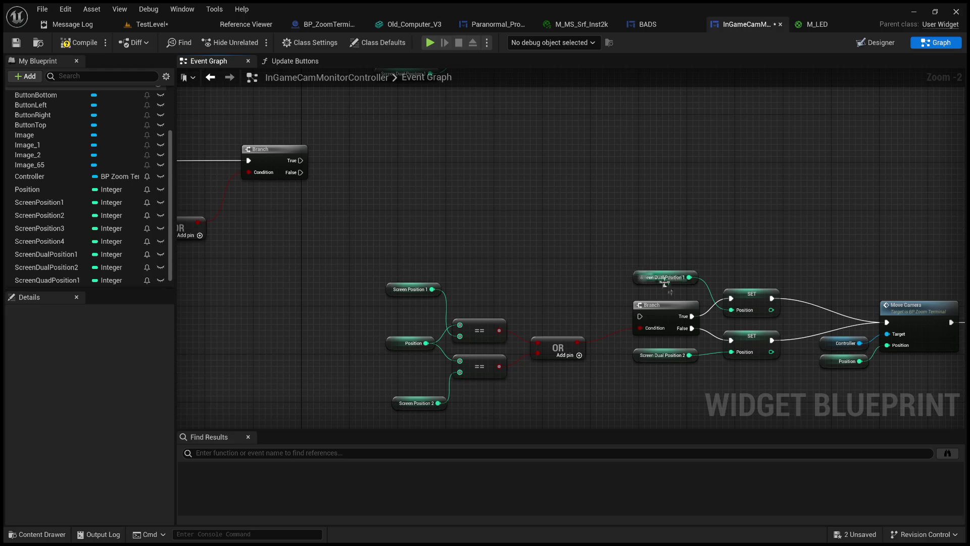
{"action": "left_click_drag", "start_coordinate": [439, 199], "coordinate": [470, 211]}
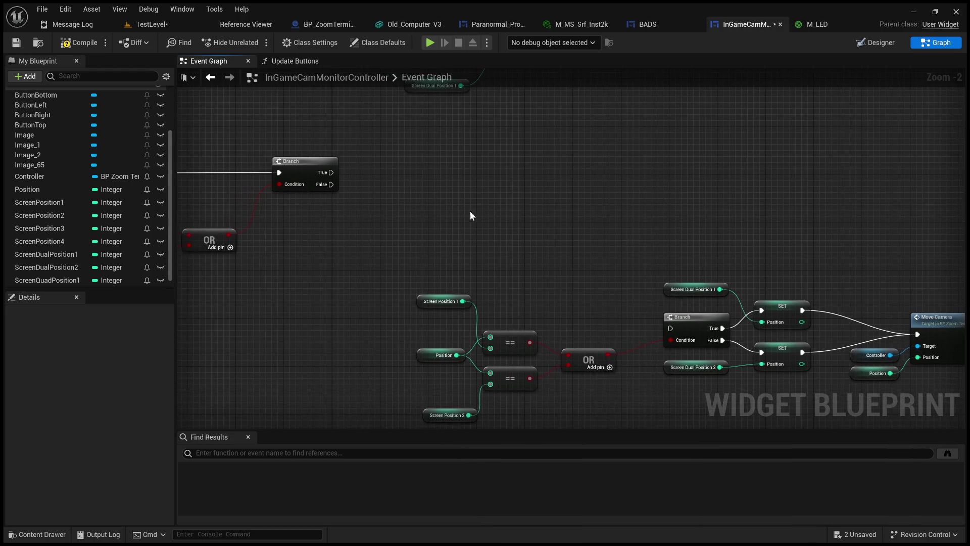
{"action": "left_click", "coordinate": [777, 304]}
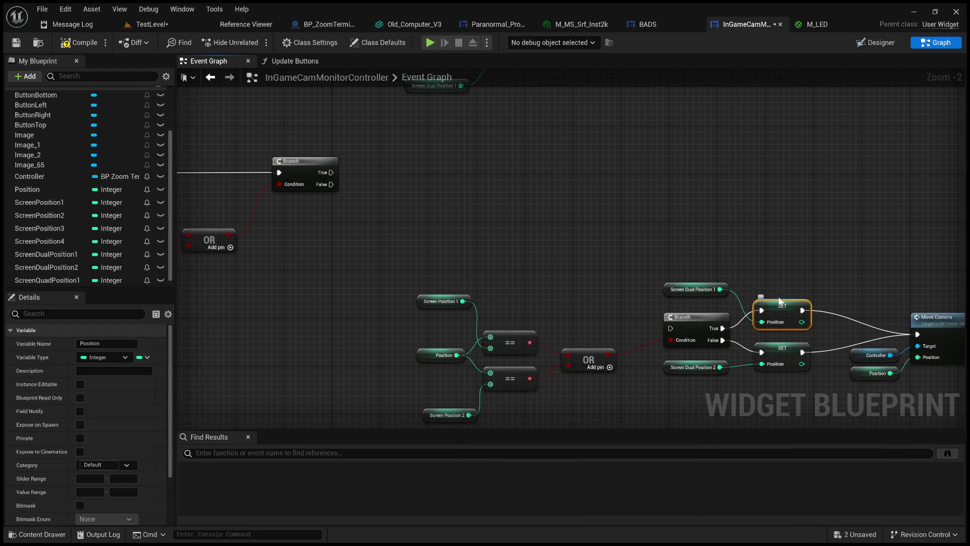
{"action": "key", "text": "ctrl+c"}
{"action": "key", "text": "ctrl+v"}
{"action": "left_click_drag", "start_coordinate": [331, 173], "coordinate": [462, 163]}
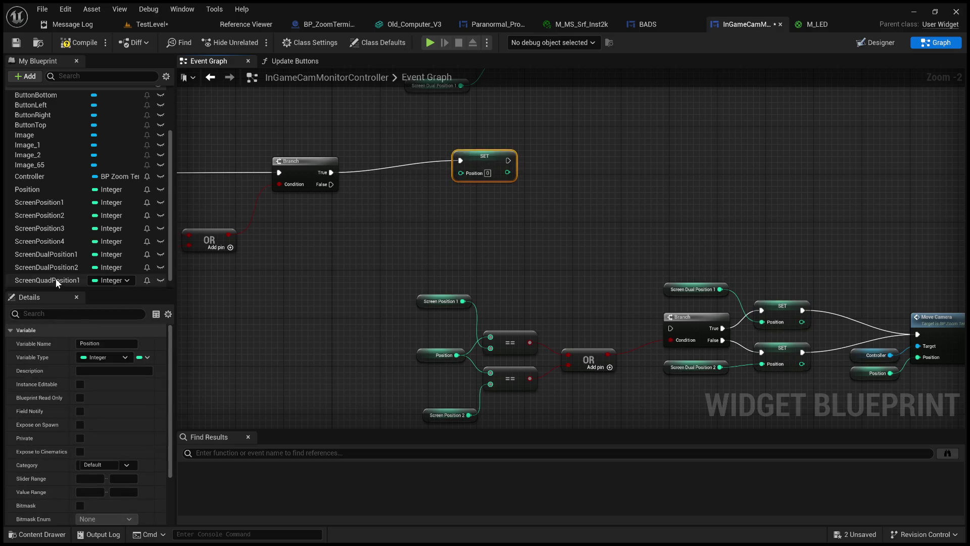
{"action": "scroll", "coordinate": [55, 275], "scroll_direction": "down", "scroll_amount": 1}
{"action": "mouse_move", "coordinate": [53, 271]}
{"action": "left_mouse_down"}
{"action": "mouse_move", "coordinate": [412, 225]}
{"action": "mouse_move", "coordinate": [461, 173]}
{"action": "left_mouse_up"}
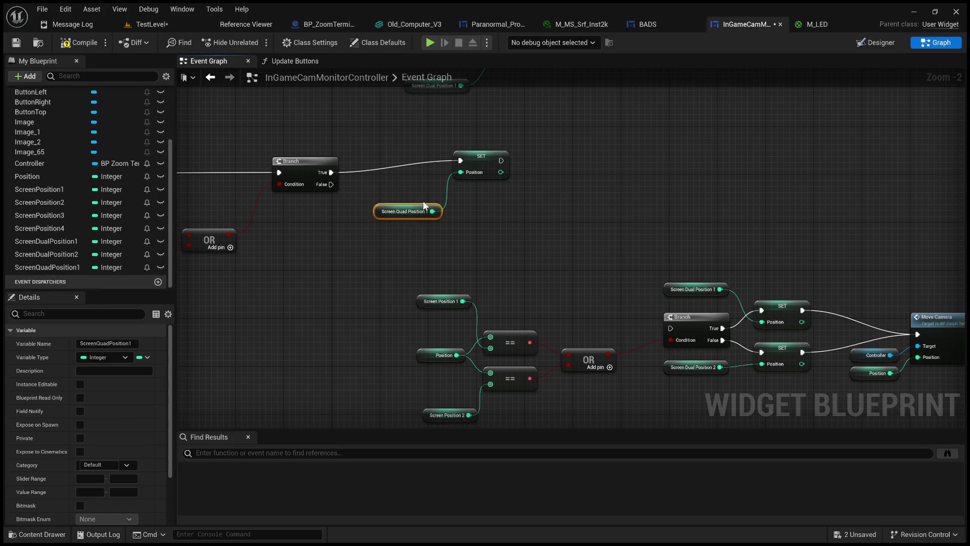
{"action": "left_click_drag", "start_coordinate": [421, 207], "coordinate": [415, 171]}
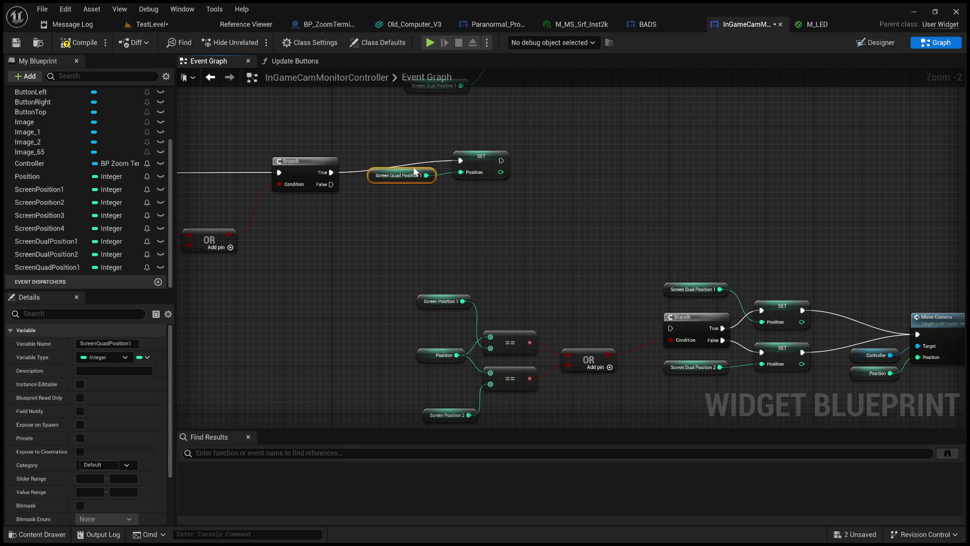
{"action": "mouse_move", "coordinate": [495, 174]}
{"action": "left_mouse_down"}
{"action": "mouse_move", "coordinate": [948, 290]}
{"action": "mouse_move", "coordinate": [763, 277]}
{"action": "mouse_move", "coordinate": [497, 226]}
{"action": "mouse_move", "coordinate": [374, 166]}
{"action": "mouse_move", "coordinate": [636, 241]}
{"action": "mouse_move", "coordinate": [755, 333]}
{"action": "mouse_move", "coordinate": [770, 326]}
{"action": "left_mouse_up"}
{"action": "left_click_drag", "start_coordinate": [379, 188], "coordinate": [588, 190]}
{"action": "mouse_move", "coordinate": [397, 185]}
{"action": "left_mouse_down"}
{"action": "mouse_move", "coordinate": [429, 242]}
{"action": "mouse_move", "coordinate": [743, 334]}
{"action": "left_mouse_up"}
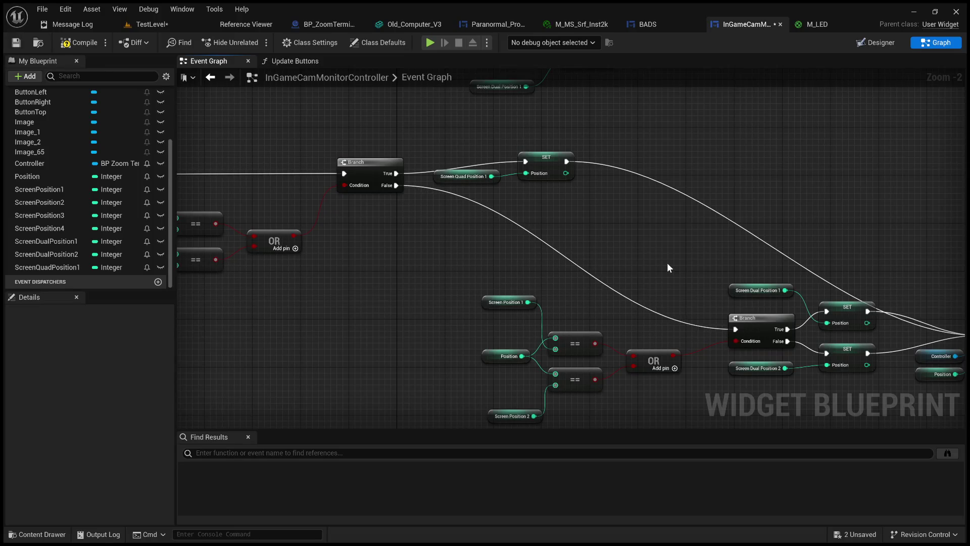
{"action": "mouse_move", "coordinate": [618, 273]}
{"action": "left_mouse_down"}
{"action": "mouse_move", "coordinate": [553, 234]}
{"action": "mouse_move", "coordinate": [518, 257]}
{"action": "mouse_move", "coordinate": [795, 240]}
{"action": "mouse_move", "coordinate": [561, 177]}
{"action": "mouse_move", "coordinate": [545, 188]}
{"action": "mouse_move", "coordinate": [392, 167]}
{"action": "mouse_move", "coordinate": [329, 253]}
{"action": "mouse_move", "coordinate": [484, 281]}
{"action": "left_mouse_up"}
{"action": "scroll", "coordinate": [329, 253], "scroll_direction": "down", "scroll_amount": 1}
{"action": "scroll", "coordinate": [484, 281], "scroll_direction": "down", "scroll_amount": 1}
Center the ButtonRight In Range, Branch and OR nodes and select the Branch
{"action": "mouse_move", "coordinate": [357, 179]}
{"action": "left_mouse_down"}
{"action": "mouse_move", "coordinate": [445, 274]}
{"action": "mouse_move", "coordinate": [552, 281]}
{"action": "left_mouse_up"}
{"action": "scroll", "coordinate": [384, 266], "scroll_direction": "up", "scroll_amount": 2}
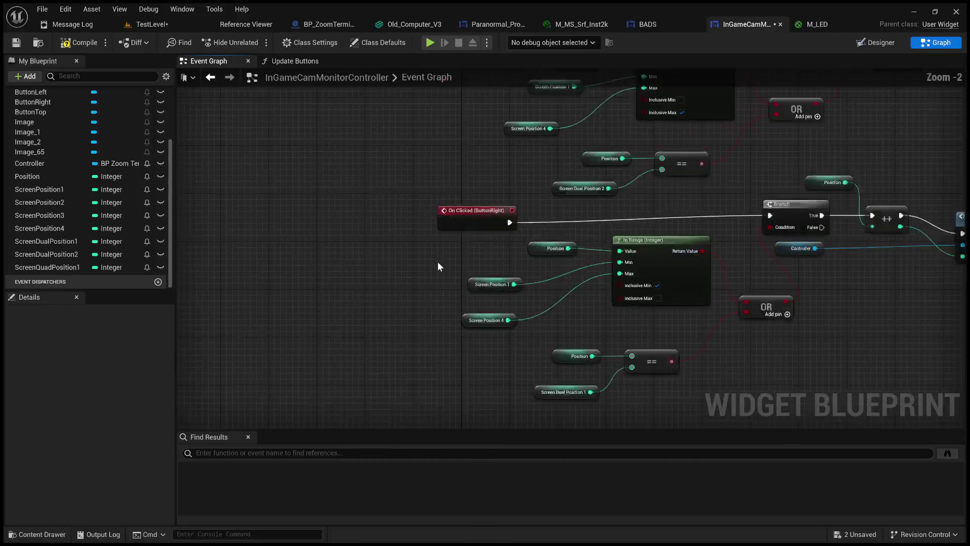
{"action": "mouse_move", "coordinate": [420, 263]}
{"action": "left_mouse_down"}
{"action": "mouse_move", "coordinate": [353, 251]}
{"action": "mouse_move", "coordinate": [308, 291]}
{"action": "mouse_move", "coordinate": [346, 336]}
{"action": "mouse_move", "coordinate": [312, 285]}
{"action": "mouse_move", "coordinate": [246, 233]}
{"action": "left_mouse_up"}
{"action": "scroll", "coordinate": [307, 292], "scroll_direction": "down", "scroll_amount": 1}
{"action": "scroll", "coordinate": [420, 261], "scroll_direction": "up", "scroll_amount": 3}
{"action": "mouse_move", "coordinate": [462, 274]}
{"action": "left_mouse_down"}
{"action": "mouse_move", "coordinate": [534, 209]}
{"action": "mouse_move", "coordinate": [496, 219]}
{"action": "mouse_move", "coordinate": [635, 192]}
{"action": "left_mouse_up"}
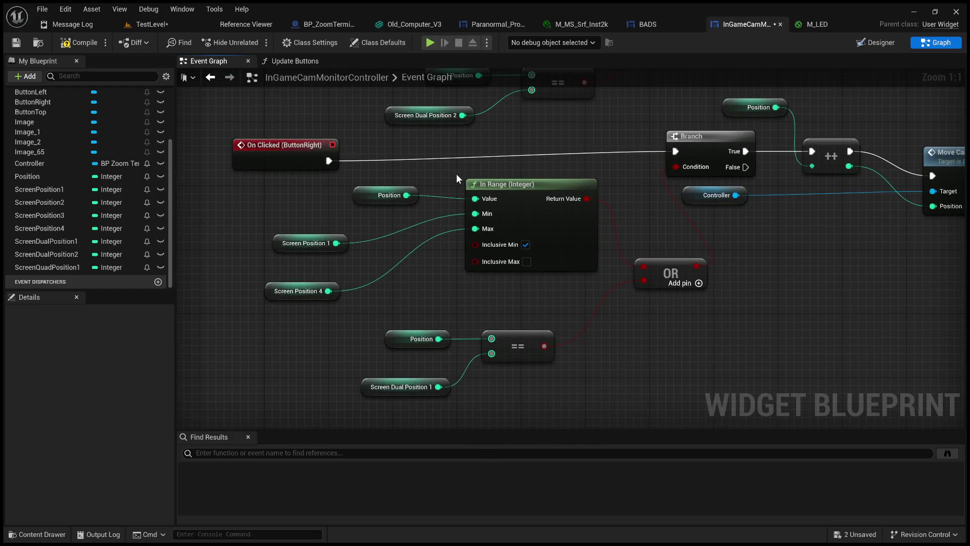
{"action": "left_click", "coordinate": [717, 145]}
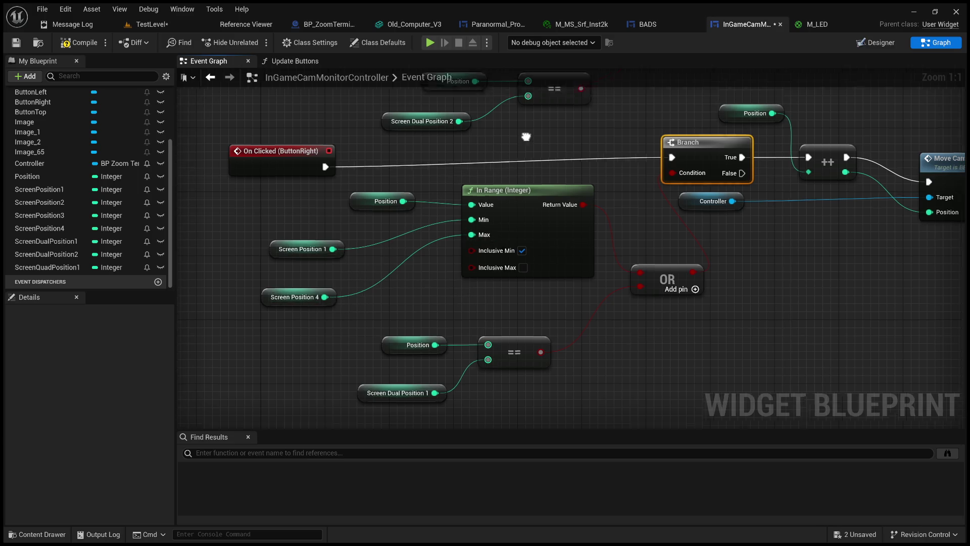
{"action": "scroll", "coordinate": [495, 247], "scroll_direction": "down", "scroll_amount": 5}
{"action": "scroll", "coordinate": [462, 233], "scroll_direction": "up", "scroll_amount": 3}
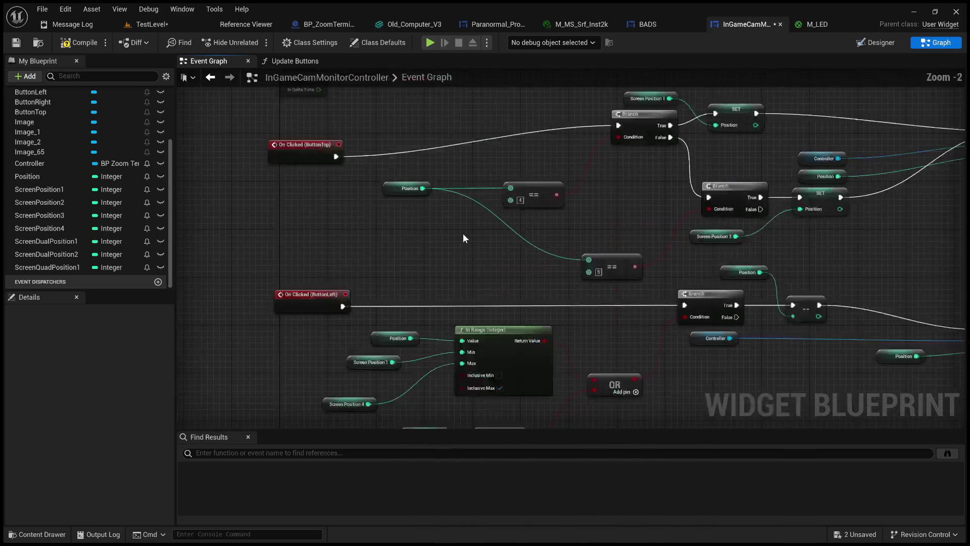
Center the view on the ButtonTop Position comparisons against 4 and 5
{"action": "left_click", "coordinate": [279, 226]}
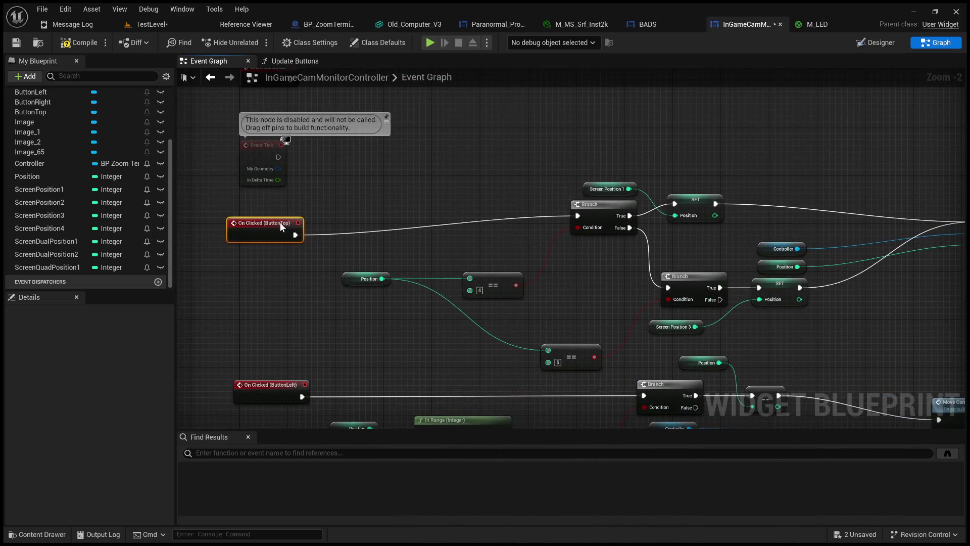
{"action": "left_click_drag", "start_coordinate": [135, 217], "coordinate": [225, 205]}
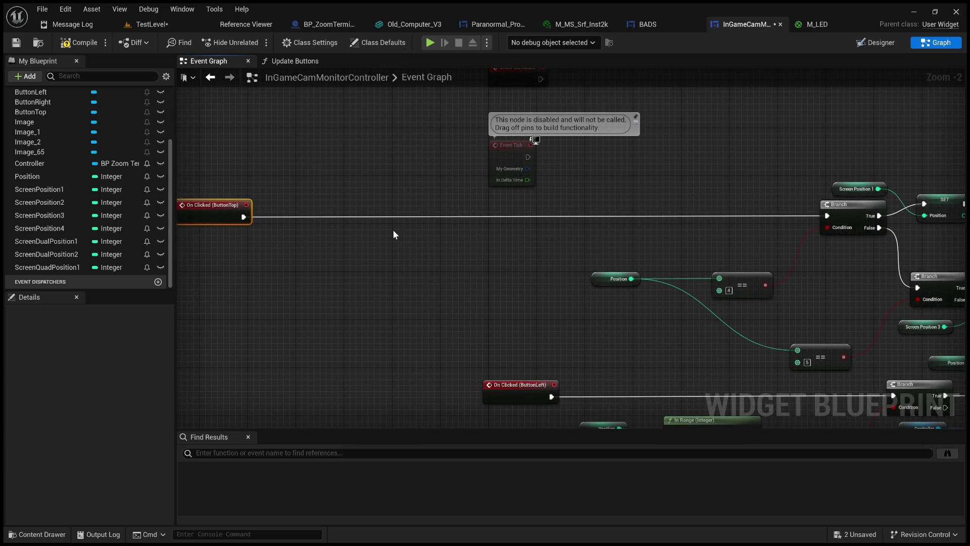
{"action": "left_click_drag", "start_coordinate": [388, 237], "coordinate": [101, 229]}
{"action": "left_click_drag", "start_coordinate": [230, 130], "coordinate": [192, 137]}
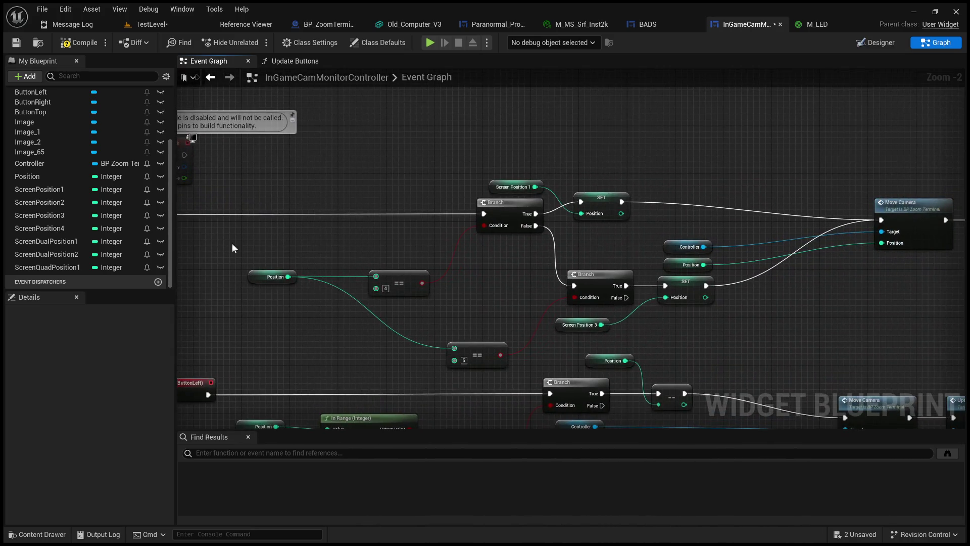
{"action": "mouse_move", "coordinate": [500, 278]}
{"action": "left_mouse_down"}
{"action": "mouse_move", "coordinate": [472, 269]}
{"action": "mouse_move", "coordinate": [831, 251]}
{"action": "mouse_move", "coordinate": [483, 256]}
{"action": "mouse_move", "coordinate": [584, 257]}
{"action": "mouse_move", "coordinate": [658, 218]}
{"action": "mouse_move", "coordinate": [465, 249]}
{"action": "mouse_move", "coordinate": [581, 234]}
{"action": "mouse_move", "coordinate": [504, 232]}
{"action": "mouse_move", "coordinate": [589, 214]}
{"action": "mouse_move", "coordinate": [569, 214]}
{"action": "left_mouse_up"}
{"action": "scroll", "coordinate": [497, 253], "scroll_direction": "up", "scroll_amount": 2}
{"action": "scroll", "coordinate": [658, 220], "scroll_direction": "down", "scroll_amount": 3}
{"action": "scroll", "coordinate": [501, 234], "scroll_direction": "up", "scroll_amount": 2}
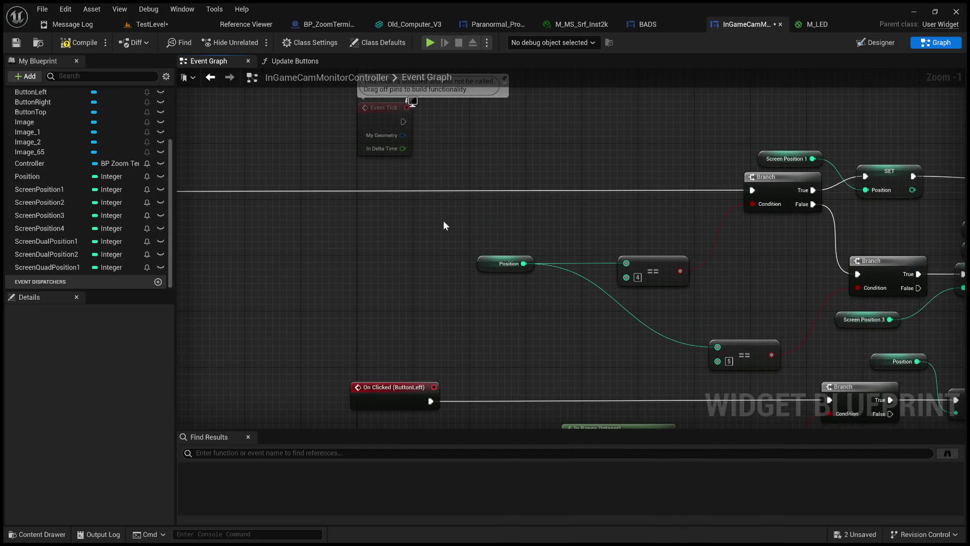
{"action": "mouse_move", "coordinate": [443, 221]}
{"action": "left_mouse_down"}
{"action": "mouse_move", "coordinate": [379, 218]}
{"action": "mouse_move", "coordinate": [310, 263]}
{"action": "mouse_move", "coordinate": [584, 249]}
{"action": "left_mouse_up"}
{"action": "scroll", "coordinate": [585, 249], "scroll_direction": "down", "scroll_amount": 2}
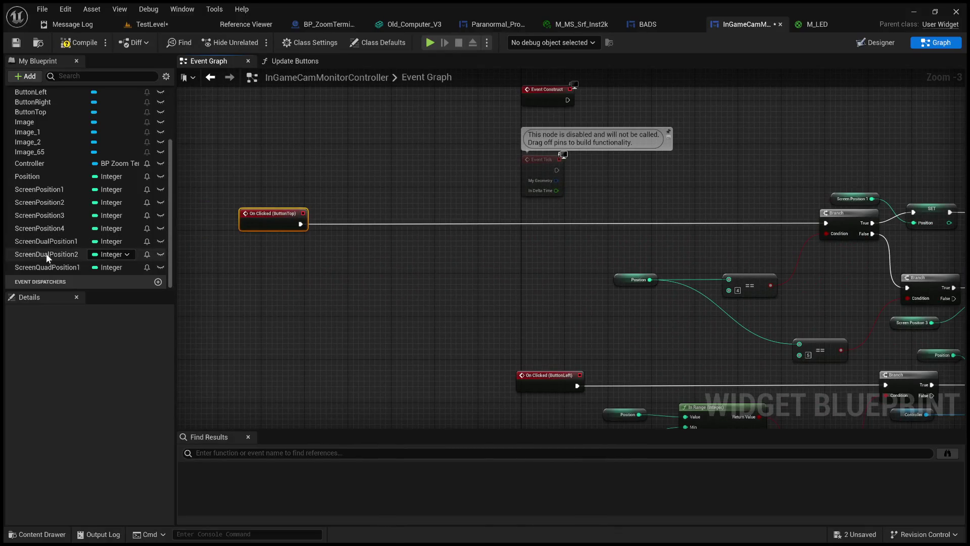
Place a Screen Quad Position 1 getter beside the ButtonTop comparison nodes
{"action": "left_click", "coordinate": [45, 267]}
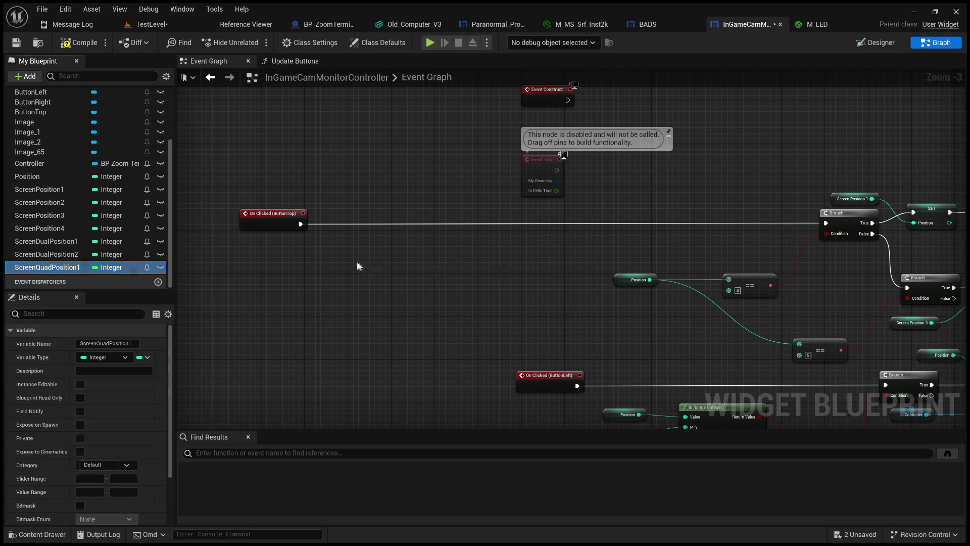
{"action": "key", "text": "ctrl+v"}
{"action": "mouse_move", "coordinate": [554, 289]}
{"action": "left_mouse_down"}
{"action": "mouse_move", "coordinate": [368, 280]}
{"action": "mouse_move", "coordinate": [386, 282]}
{"action": "left_mouse_up"}
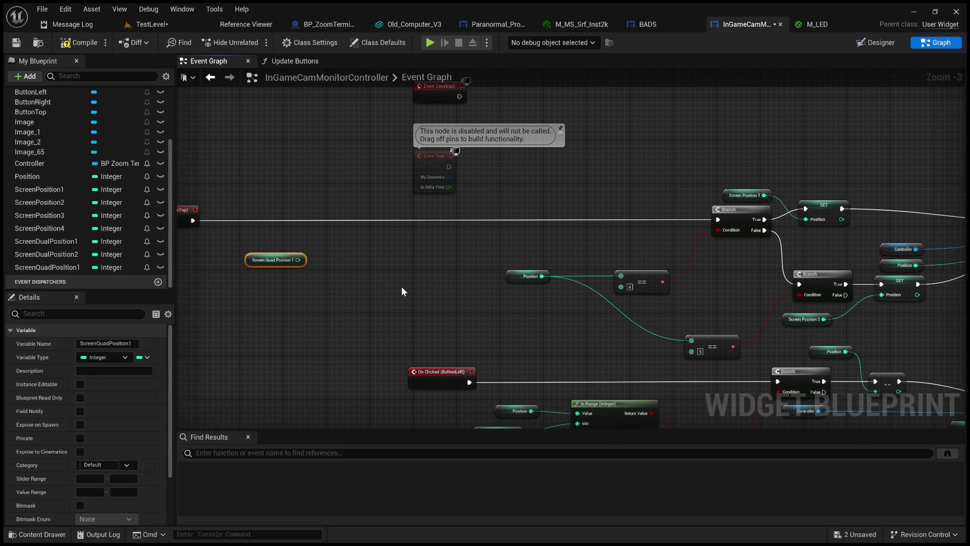
{"action": "scroll", "coordinate": [489, 265], "scroll_direction": "up", "scroll_amount": 2}
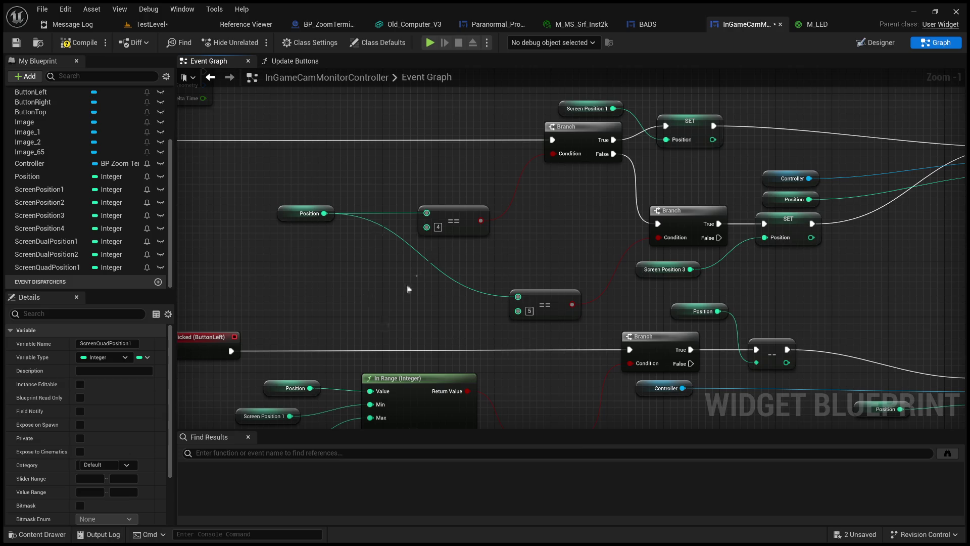
{"action": "left_click", "coordinate": [61, 242]}
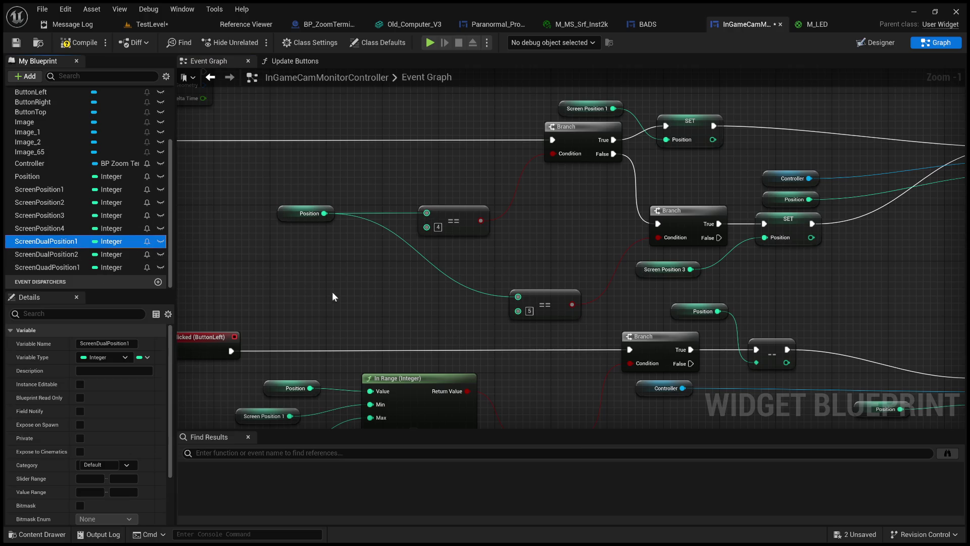
Wire Screen Dual Position 1 and 2 getters into the two == nodes, replacing 4 and 5
{"action": "left_click_drag", "start_coordinate": [314, 286], "coordinate": [283, 268]}
{"action": "left_click_drag", "start_coordinate": [344, 270], "coordinate": [427, 226]}
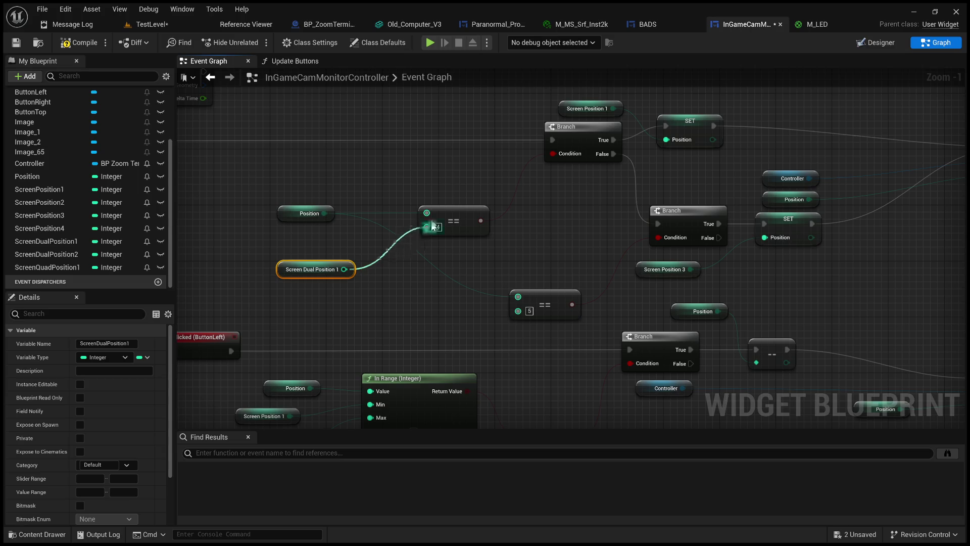
{"action": "left_click", "coordinate": [60, 255]}
{"action": "left_click_drag", "start_coordinate": [46, 254], "coordinate": [313, 298]}
{"action": "left_click_drag", "start_coordinate": [380, 304], "coordinate": [522, 312]}
{"action": "mouse_move", "coordinate": [380, 266]}
{"action": "left_mouse_down"}
{"action": "mouse_move", "coordinate": [532, 335]}
{"action": "mouse_move", "coordinate": [475, 304]}
{"action": "mouse_move", "coordinate": [668, 357]}
{"action": "mouse_move", "coordinate": [746, 350]}
{"action": "mouse_move", "coordinate": [597, 346]}
{"action": "left_mouse_up"}
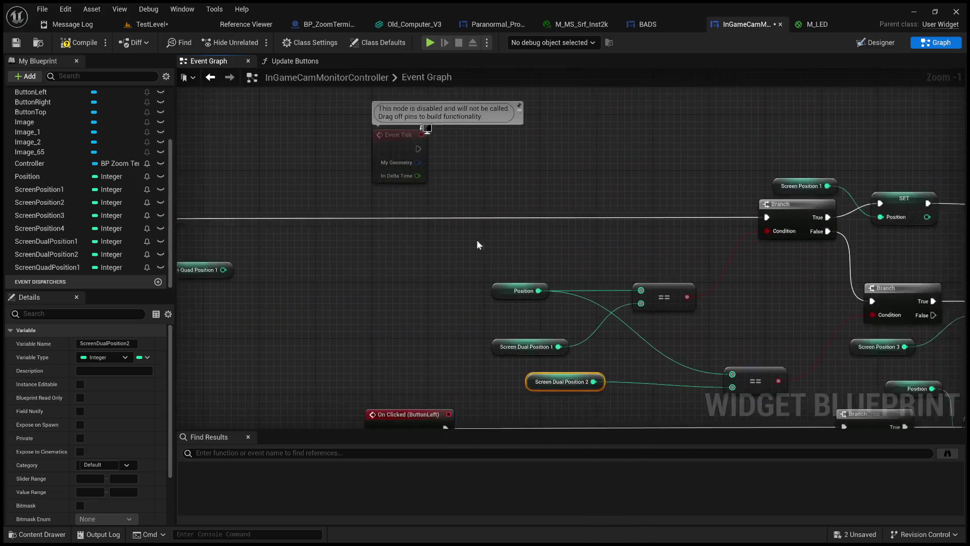
Copy the Position and == pair and connect Screen Quad Position 1 into the new comparison
{"action": "left_click", "coordinate": [667, 298]}
{"action": "left_click", "coordinate": [530, 283]}
{"action": "left_click", "coordinate": [661, 289], "text": "ctrl"}
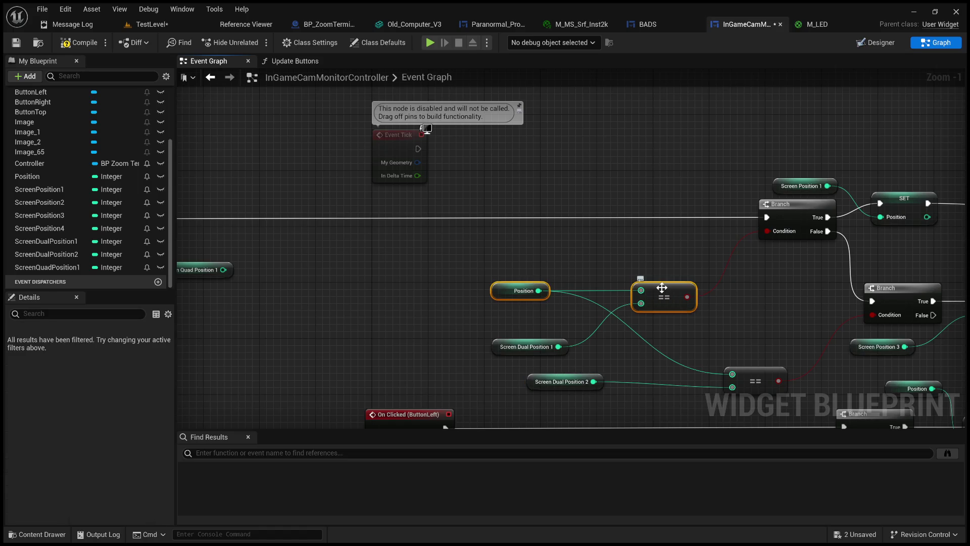
{"action": "left_click", "coordinate": [402, 246]}
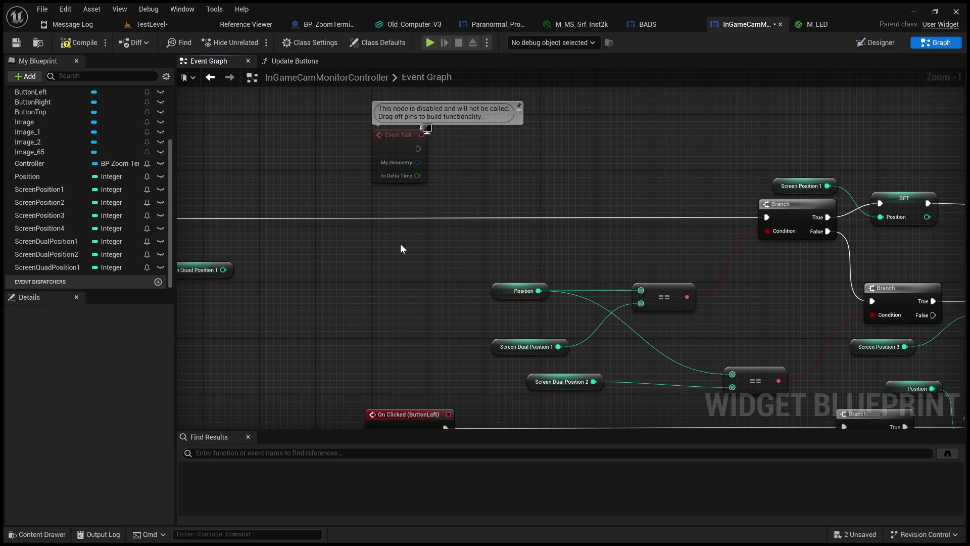
{"action": "key", "text": "ctrl+v"}
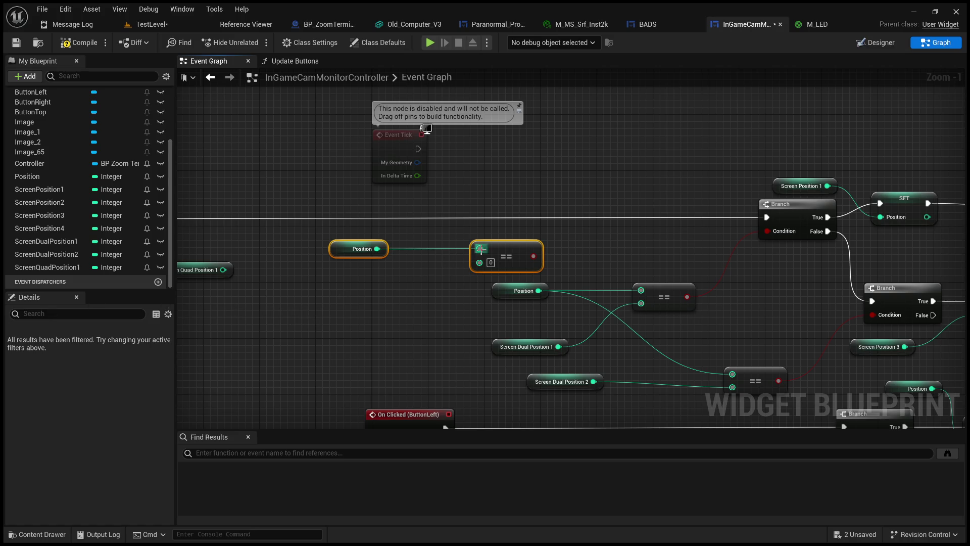
{"action": "left_click_drag", "start_coordinate": [493, 253], "coordinate": [303, 254]}
{"action": "left_click_drag", "start_coordinate": [223, 270], "coordinate": [290, 262]}
{"action": "left_click", "coordinate": [289, 293]}
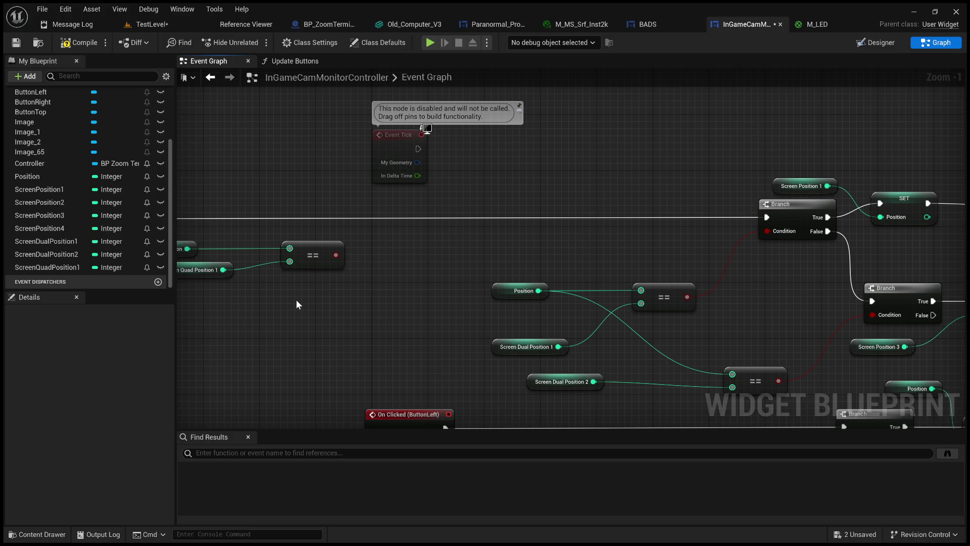
Tuck the Screen Quad Position 1 getter under the copied Position getter
{"action": "mouse_move", "coordinate": [297, 303]}
{"action": "left_mouse_down"}
{"action": "mouse_move", "coordinate": [318, 313]}
{"action": "mouse_move", "coordinate": [401, 298]}
{"action": "left_mouse_up"}
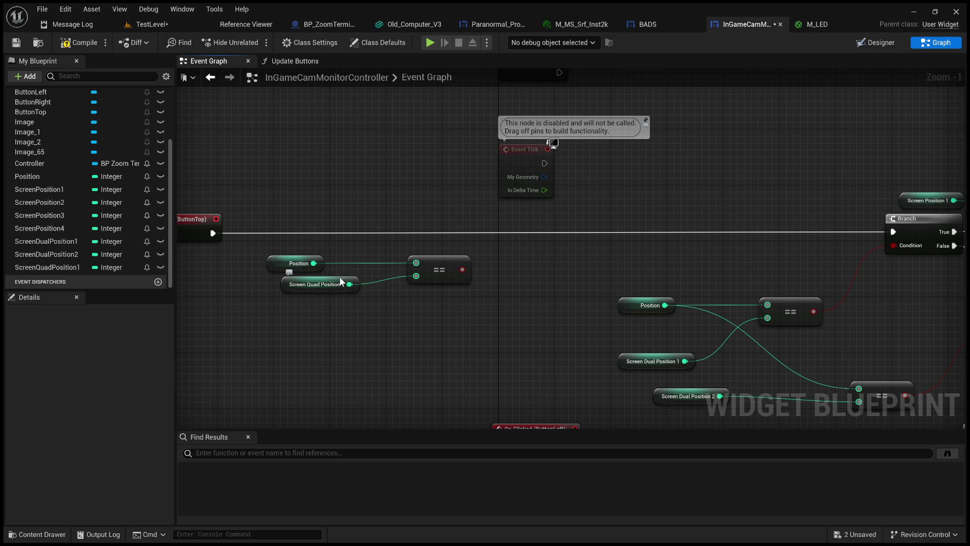
{"action": "left_click_drag", "start_coordinate": [340, 280], "coordinate": [305, 280]}
{"action": "mouse_move", "coordinate": [407, 325]}
{"action": "left_mouse_down"}
{"action": "mouse_move", "coordinate": [342, 340]}
{"action": "mouse_move", "coordinate": [514, 338]}
{"action": "mouse_move", "coordinate": [496, 351]}
{"action": "left_mouse_up"}
{"action": "left_click", "coordinate": [465, 349]}
{"action": "left_click_drag", "start_coordinate": [499, 344], "coordinate": [575, 331]}
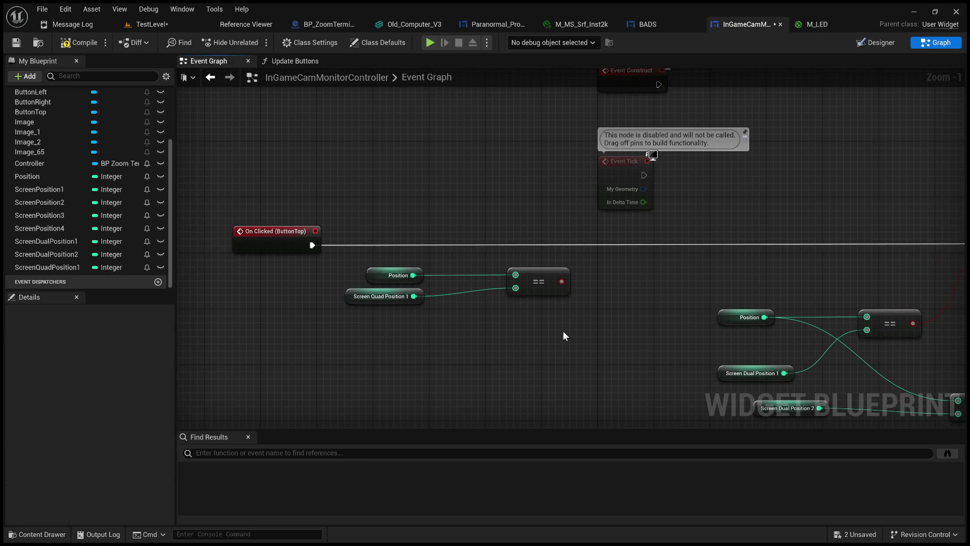
{"action": "mouse_move", "coordinate": [601, 327]}
{"action": "left_mouse_down"}
{"action": "mouse_move", "coordinate": [540, 334]}
{"action": "mouse_move", "coordinate": [319, 308]}
{"action": "left_mouse_up"}
Paste a copy of a Branch after the quad comparison and wire its result into the Condition
{"action": "left_click", "coordinate": [728, 212]}
{"action": "key", "text": "ctrl+c"}
{"action": "key", "text": "ctrl+v"}
{"action": "mouse_move", "coordinate": [196, 230]}
{"action": "left_mouse_down"}
{"action": "mouse_move", "coordinate": [337, 238]}
{"action": "mouse_move", "coordinate": [290, 228]}
{"action": "mouse_move", "coordinate": [595, 260]}
{"action": "mouse_move", "coordinate": [576, 219]}
{"action": "left_mouse_up"}
{"action": "mouse_move", "coordinate": [509, 271]}
{"action": "left_mouse_down"}
{"action": "mouse_move", "coordinate": [561, 247]}
{"action": "mouse_move", "coordinate": [454, 303]}
{"action": "mouse_move", "coordinate": [799, 276]}
{"action": "left_mouse_up"}
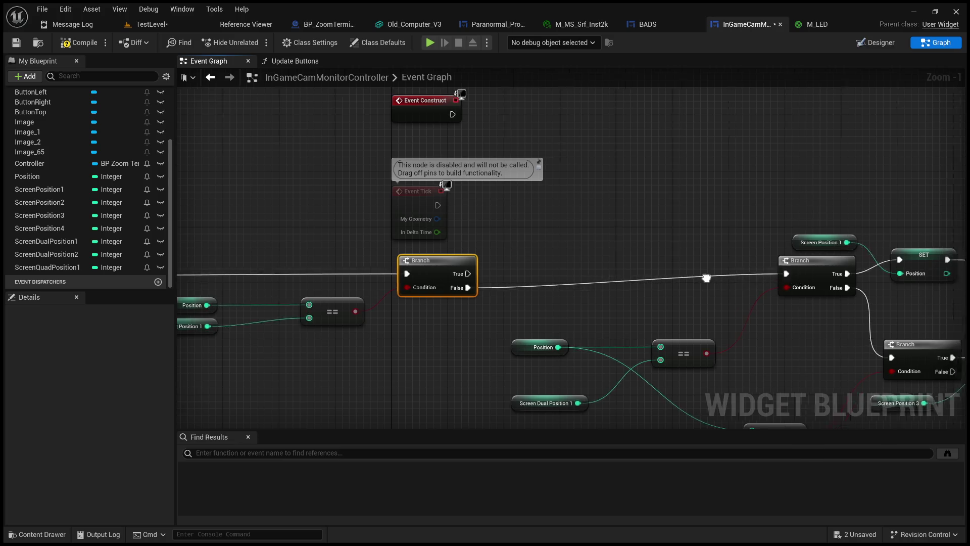
{"action": "scroll", "coordinate": [443, 283], "scroll_direction": "down", "scroll_amount": 2}
{"action": "mouse_move", "coordinate": [387, 296]}
{"action": "left_mouse_down"}
{"action": "mouse_move", "coordinate": [344, 269]}
{"action": "mouse_move", "coordinate": [458, 279]}
{"action": "left_mouse_up"}
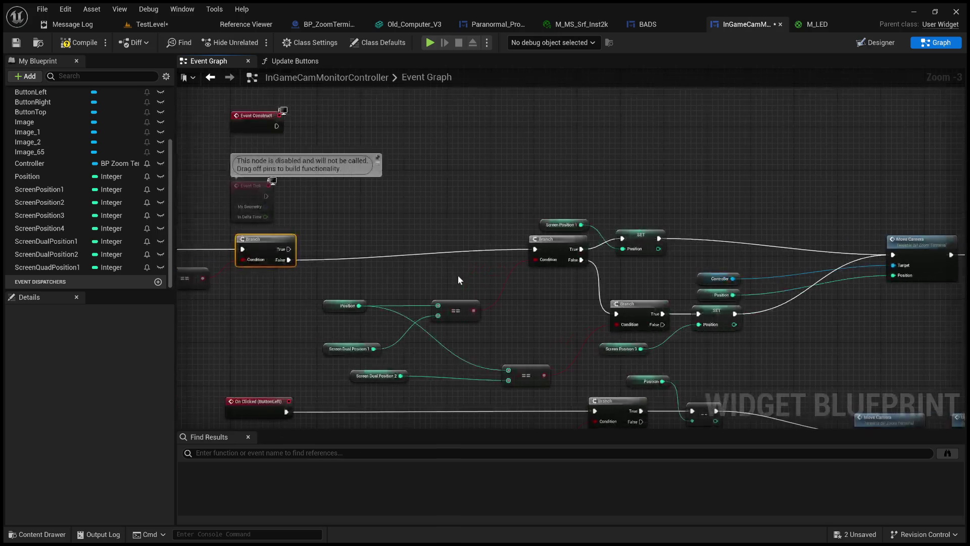
{"action": "left_click", "coordinate": [570, 225]}
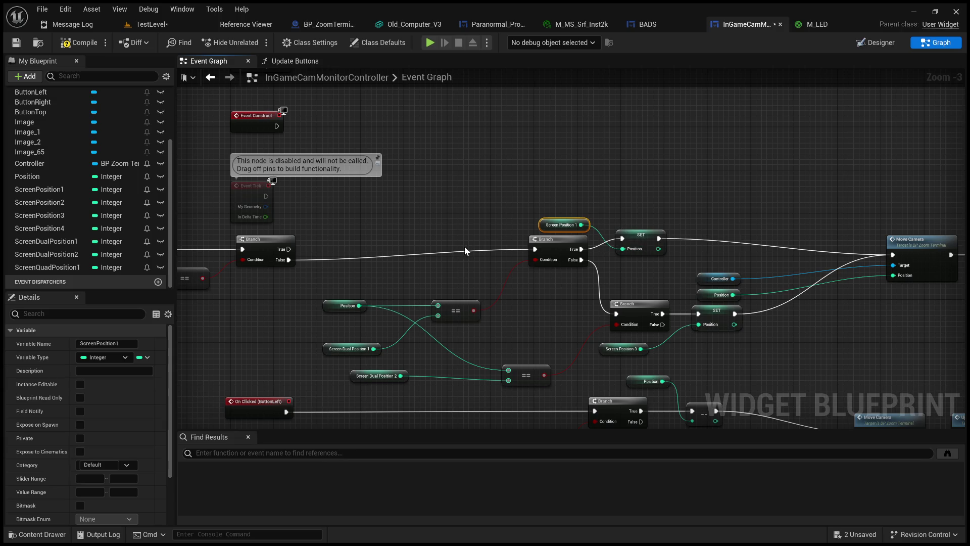
{"action": "mouse_move", "coordinate": [408, 272]}
{"action": "left_mouse_down"}
{"action": "mouse_move", "coordinate": [432, 282]}
{"action": "mouse_move", "coordinate": [408, 269]}
{"action": "mouse_move", "coordinate": [479, 273]}
{"action": "left_mouse_up"}
{"action": "left_click_drag", "start_coordinate": [314, 131], "coordinate": [314, 133]}
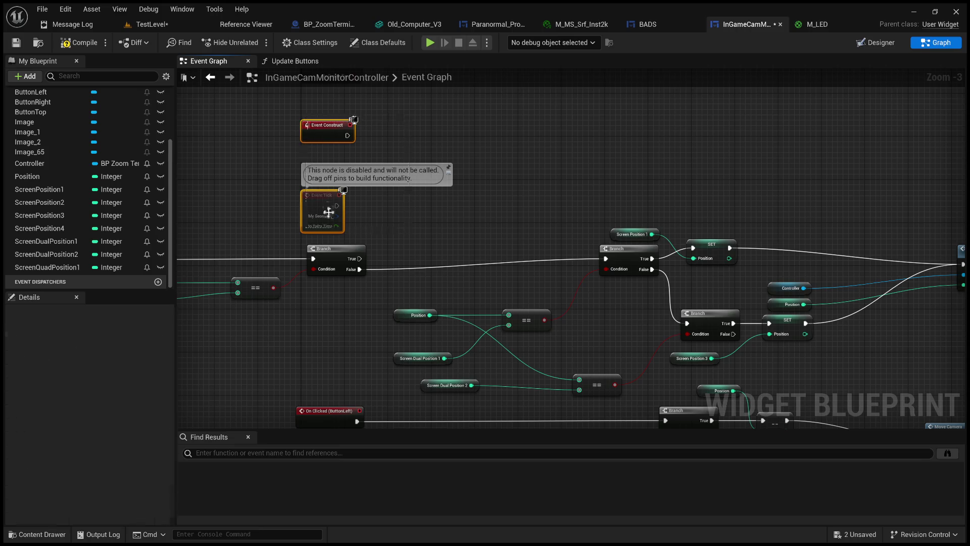
Paste a copy of the Screen Position 1 getter and move it to the left
{"action": "left_click", "coordinate": [286, 168]}
{"action": "scroll", "coordinate": [286, 168], "scroll_direction": "down", "scroll_amount": 3}
{"action": "left_click_drag", "start_coordinate": [283, 117], "coordinate": [357, 217]}
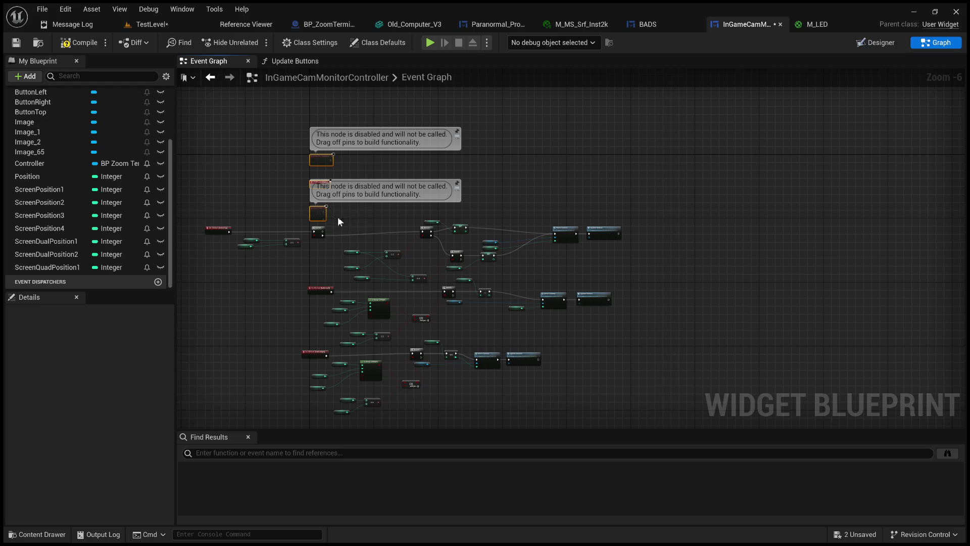
{"action": "scroll", "coordinate": [338, 216], "scroll_direction": "up", "scroll_amount": 1}
{"action": "scroll", "coordinate": [337, 209], "scroll_direction": "up", "scroll_amount": 3}
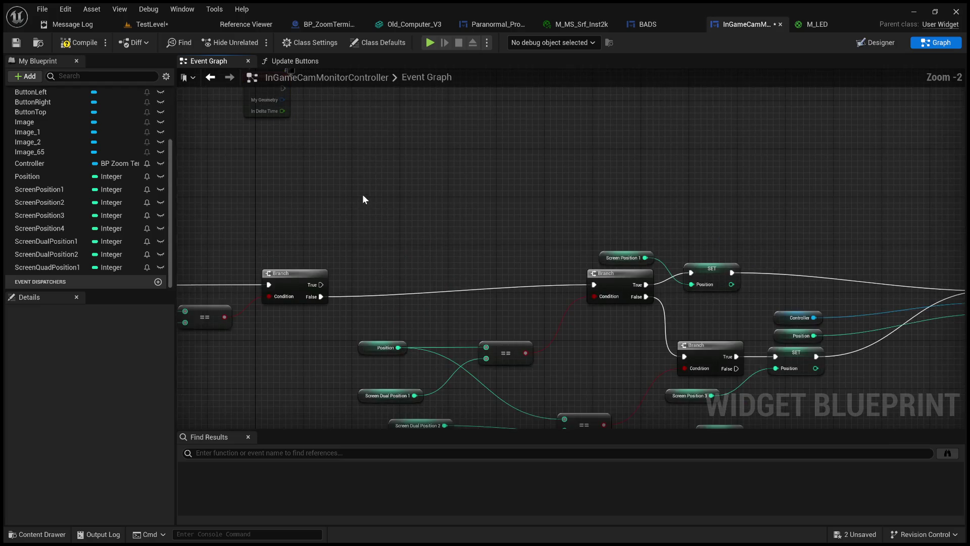
{"action": "key", "text": "ctrl+v"}
{"action": "left_click_drag", "start_coordinate": [390, 191], "coordinate": [294, 196]}
{"action": "left_click", "coordinate": [475, 177]}
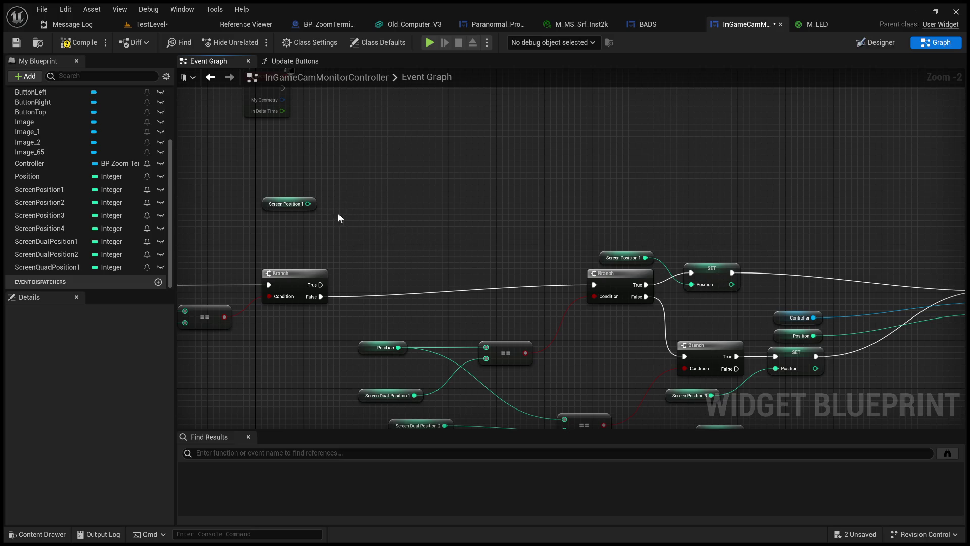
Delete the extra Screen Position 1 node and duplicate the Screen Dual Position 1 getter
{"action": "scroll", "coordinate": [338, 213], "scroll_direction": "up", "scroll_amount": 3}
{"action": "left_click_drag", "start_coordinate": [366, 247], "coordinate": [241, 160]}
{"action": "key", "text": "Delete"}
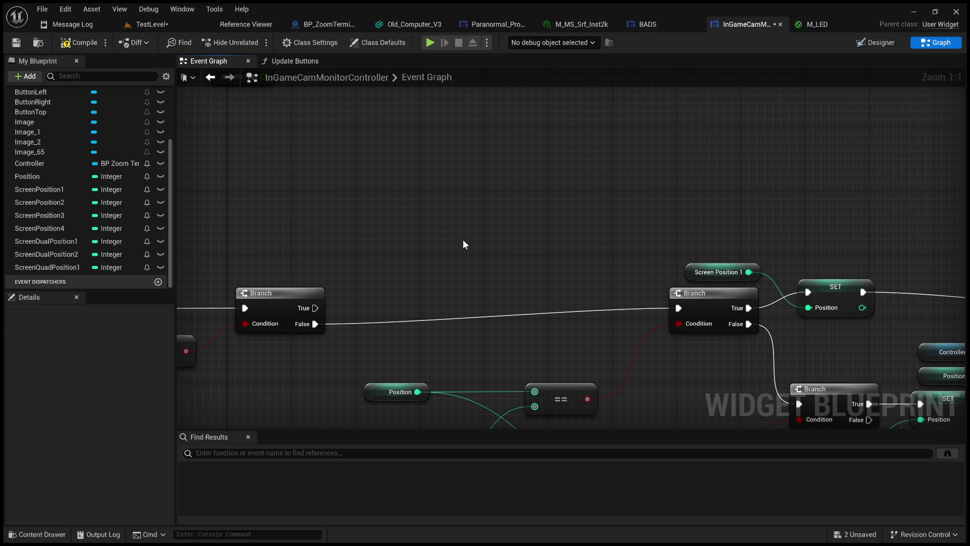
{"action": "scroll", "coordinate": [463, 241], "scroll_direction": "down", "scroll_amount": 2}
{"action": "left_click", "coordinate": [437, 404]}
{"action": "key", "text": "ctrl+c"}
{"action": "key", "text": "ctrl+v"}
Duplicate SET Position, feed it Screen Dual Position 1, wire Branch True through it to Move Camera
{"action": "left_click_drag", "start_coordinate": [600, 227], "coordinate": [477, 208]}
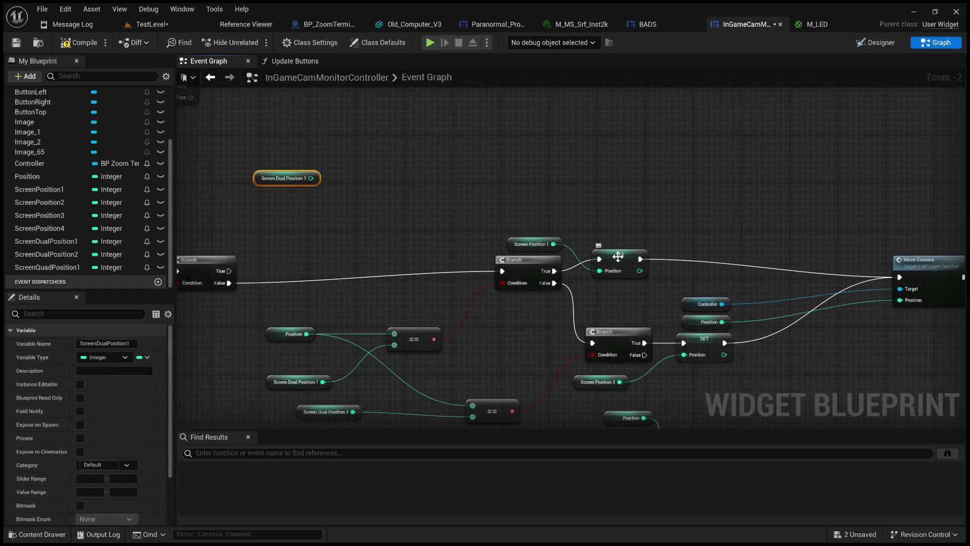
{"action": "left_click", "coordinate": [617, 257]}
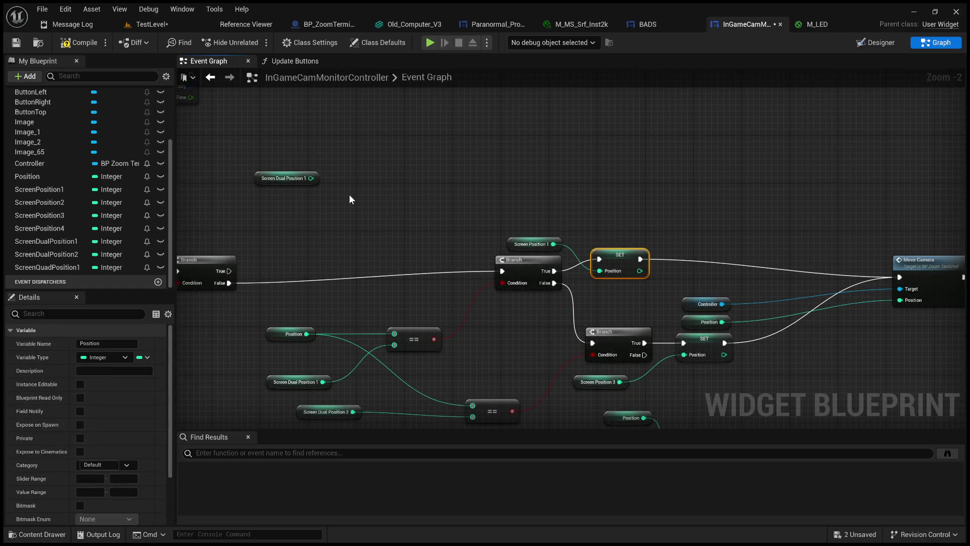
{"action": "key", "text": "ctrl+c"}
{"action": "key", "text": "ctrl+v"}
{"action": "left_click_drag", "start_coordinate": [311, 177], "coordinate": [350, 214]}
{"action": "left_click", "coordinate": [302, 253]}
{"action": "mouse_move", "coordinate": [230, 271]}
{"action": "left_mouse_down"}
{"action": "mouse_move", "coordinate": [278, 259]}
{"action": "mouse_move", "coordinate": [352, 201]}
{"action": "left_mouse_up"}
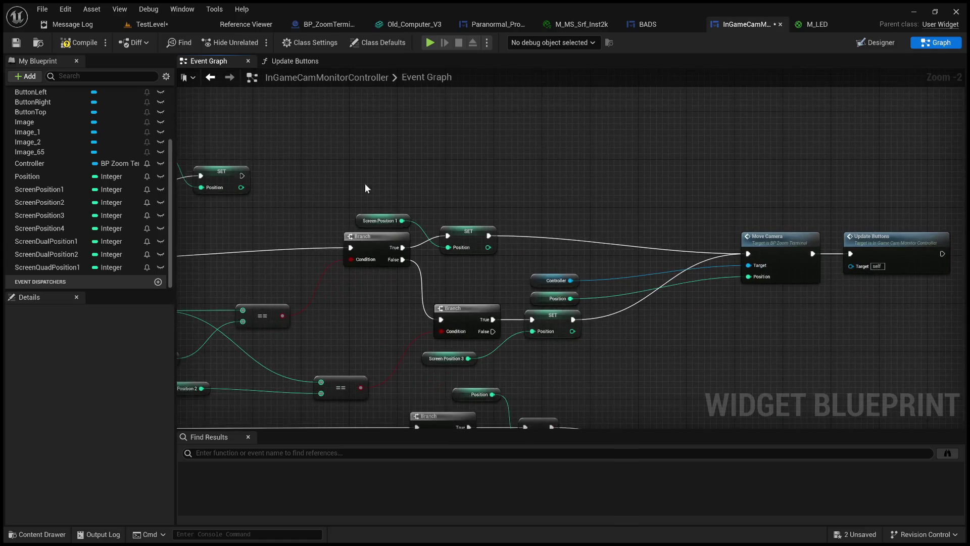
{"action": "mouse_move", "coordinate": [242, 175]}
{"action": "left_mouse_down"}
{"action": "mouse_move", "coordinate": [724, 223]}
{"action": "mouse_move", "coordinate": [748, 253]}
{"action": "left_mouse_up"}
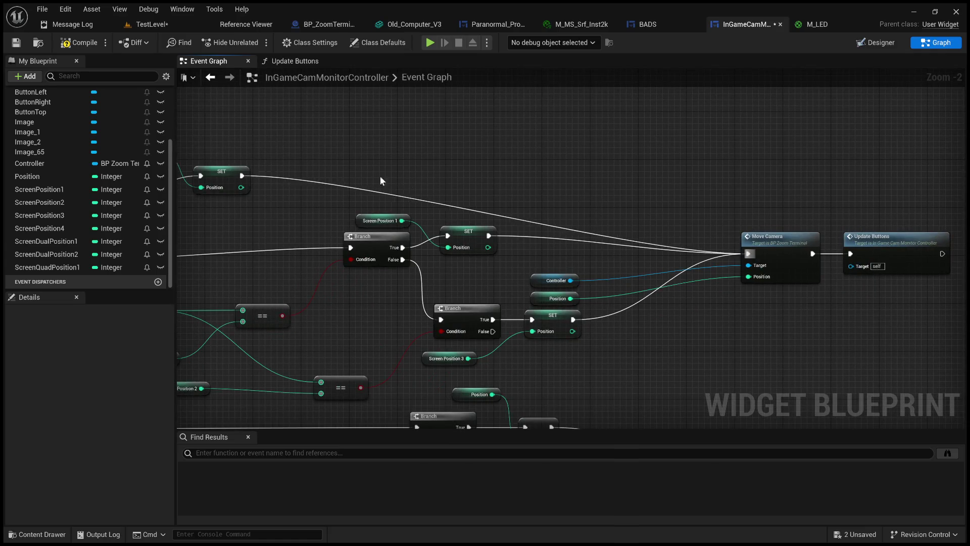
{"action": "scroll", "coordinate": [561, 219], "scroll_direction": "down", "scroll_amount": 2}
{"action": "scroll", "coordinate": [457, 222], "scroll_direction": "up", "scroll_amount": 2}
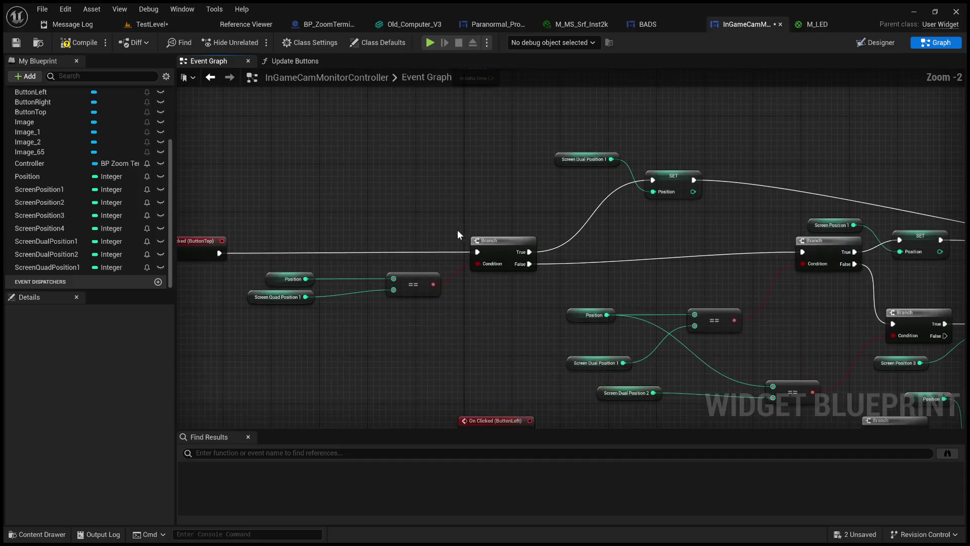
{"action": "scroll", "coordinate": [394, 325], "scroll_direction": "down", "scroll_amount": 3}
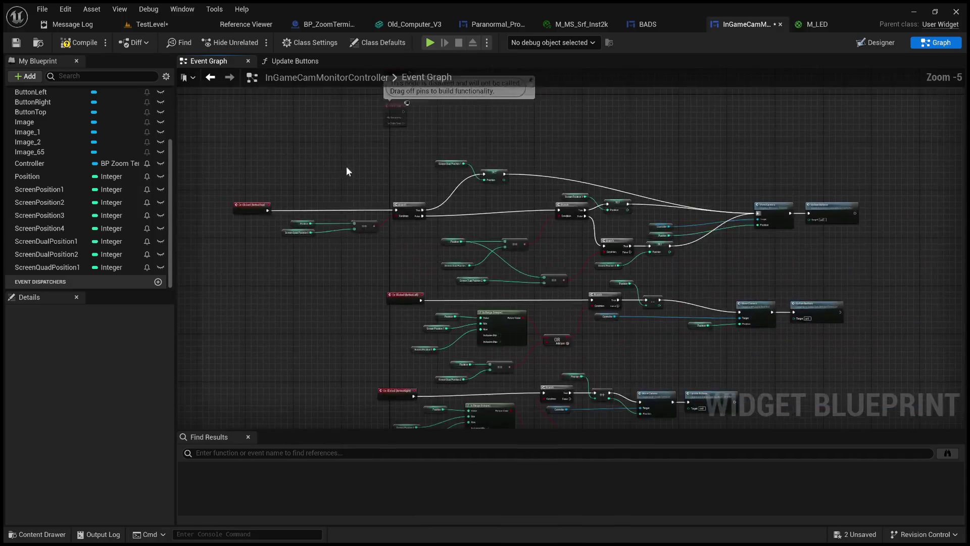
{"action": "left_click", "coordinate": [286, 62]}
Duplicate the bottom row of button visibility SET nodes and align it below the others
{"action": "scroll", "coordinate": [427, 256], "scroll_direction": "up", "scroll_amount": 6}
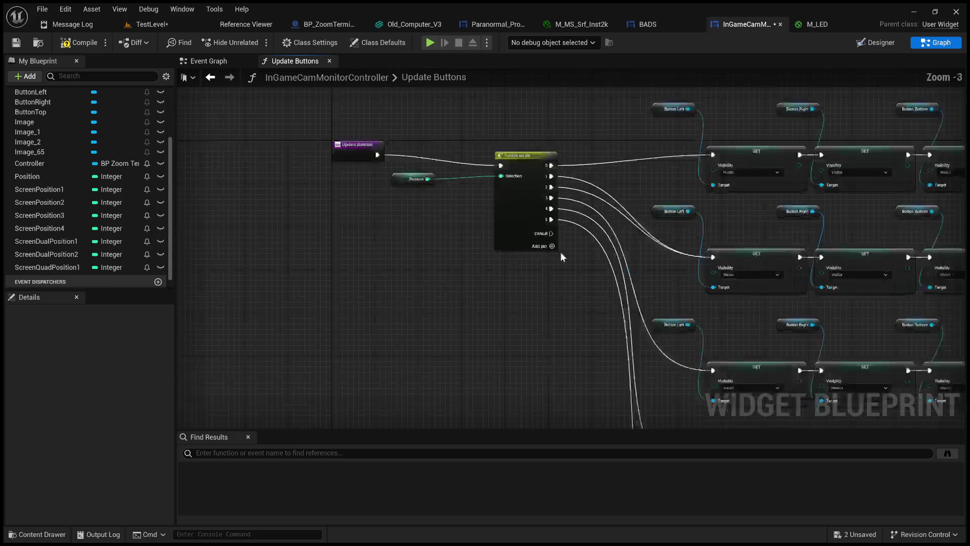
{"action": "scroll", "coordinate": [576, 250], "scroll_direction": "up", "scroll_amount": 1}
{"action": "scroll", "coordinate": [604, 301], "scroll_direction": "down", "scroll_amount": 5}
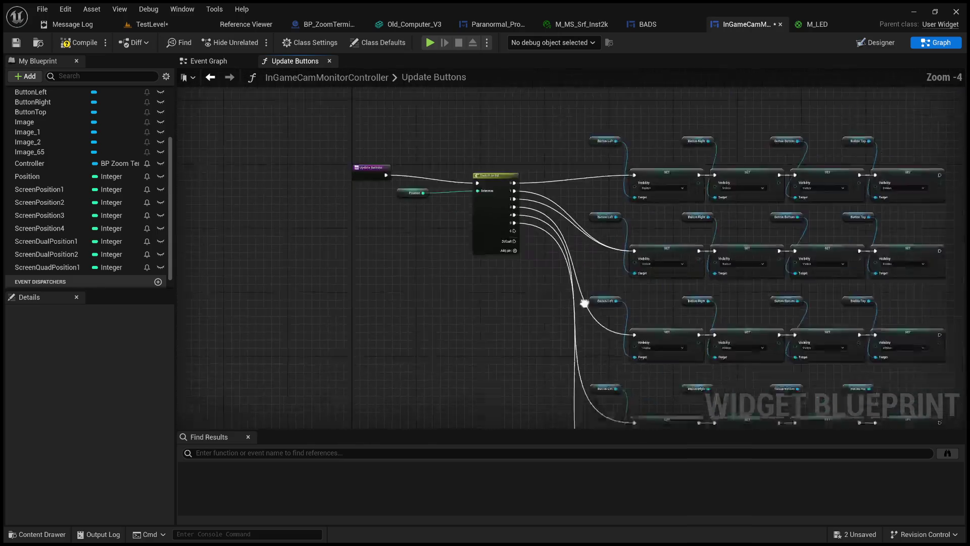
{"action": "scroll", "coordinate": [464, 201], "scroll_direction": "up", "scroll_amount": 2}
{"action": "left_click_drag", "start_coordinate": [780, 372], "coordinate": [417, 298]}
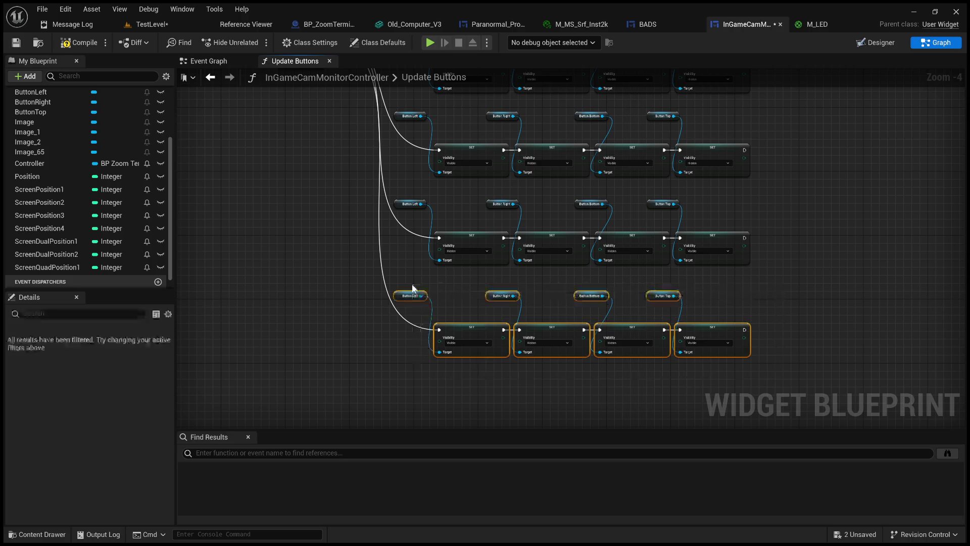
{"action": "key", "text": "ctrl+c"}
{"action": "key", "text": "ctrl+v"}
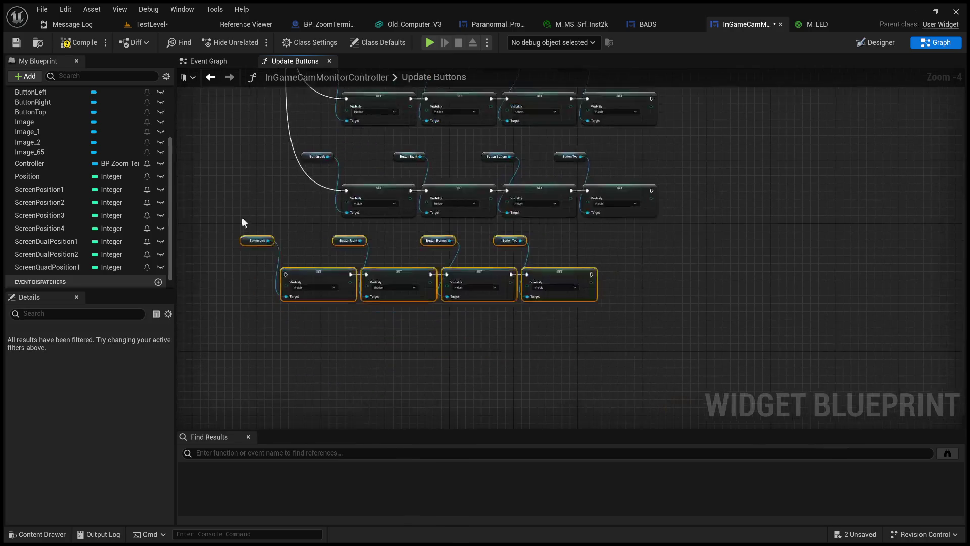
{"action": "left_click_drag", "start_coordinate": [325, 275], "coordinate": [374, 275]}
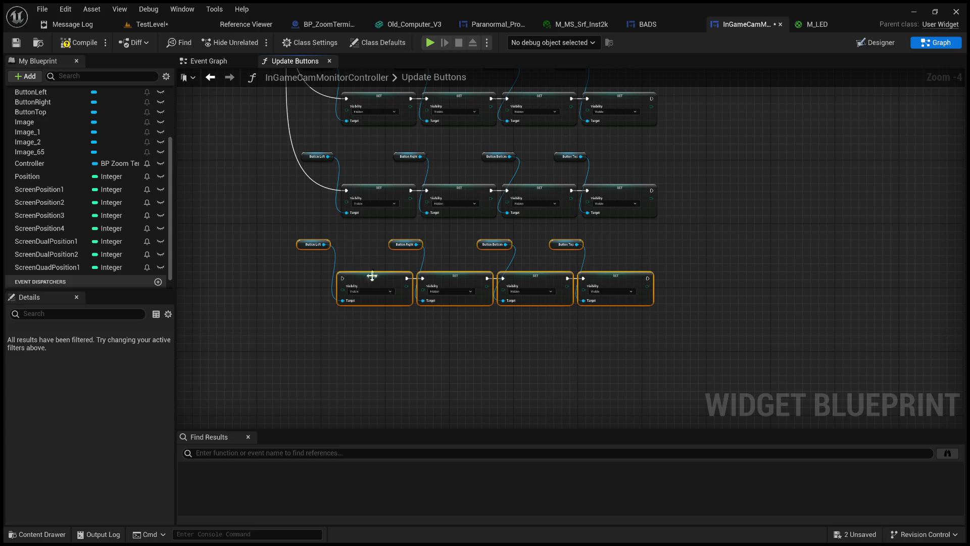
{"action": "left_click", "coordinate": [362, 241]}
Wire a new Switch on Int output into the pasted row of SET nodes
{"action": "scroll", "coordinate": [362, 241], "scroll_direction": "up", "scroll_amount": 1}
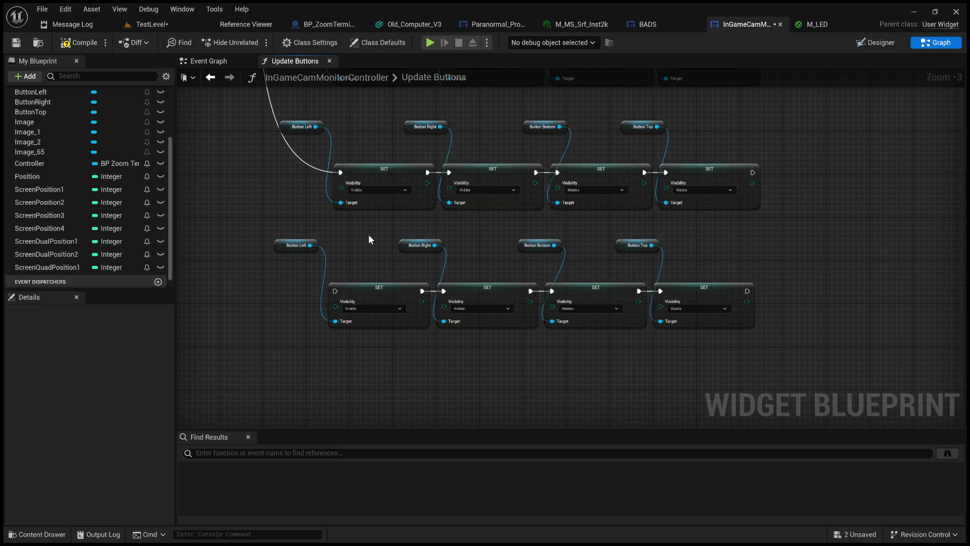
{"action": "left_click_drag", "start_coordinate": [367, 237], "coordinate": [399, 275]}
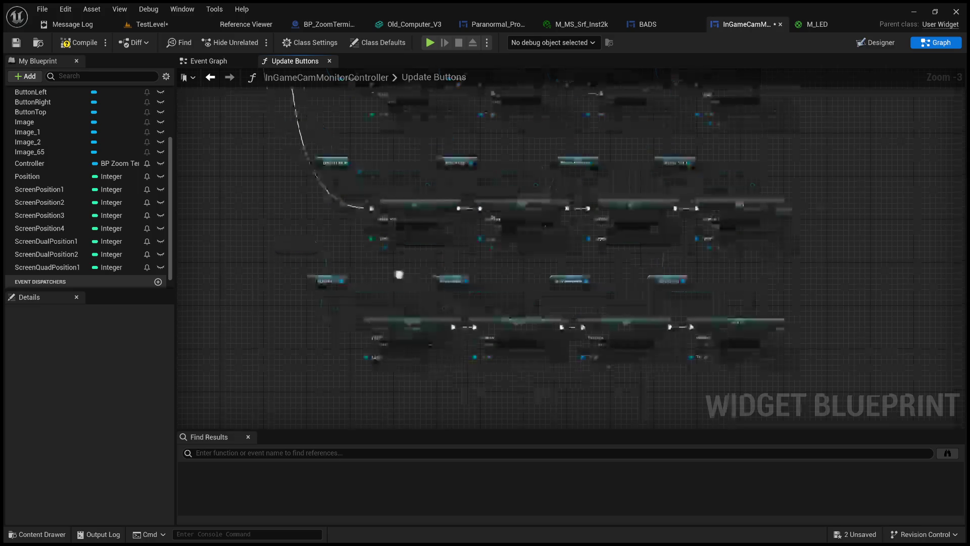
{"action": "scroll", "coordinate": [370, 210], "scroll_direction": "down", "scroll_amount": 1}
{"action": "mouse_move", "coordinate": [407, 211]}
{"action": "left_mouse_down"}
{"action": "mouse_move", "coordinate": [462, 461]}
{"action": "mouse_move", "coordinate": [530, 258]}
{"action": "mouse_move", "coordinate": [524, 222]}
{"action": "left_mouse_up"}
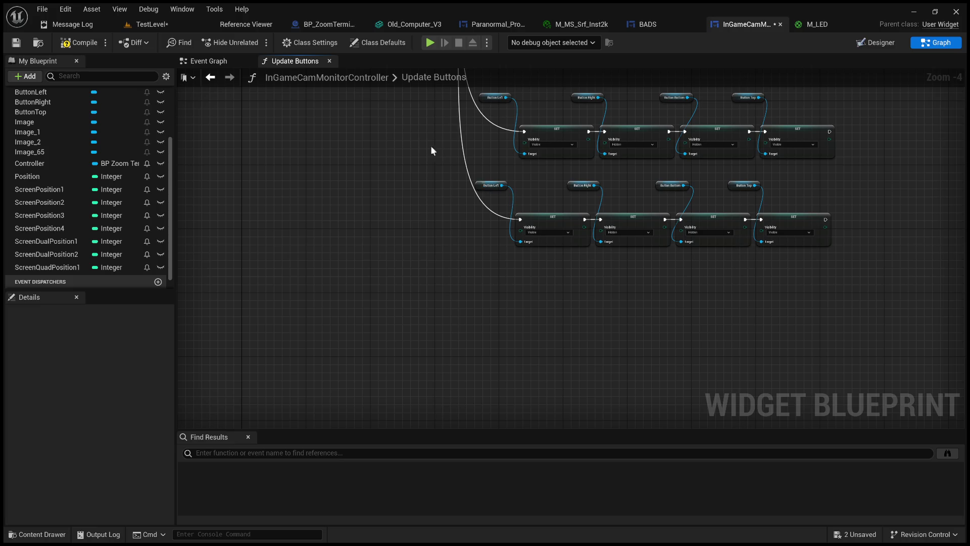
{"action": "scroll", "coordinate": [396, 201], "scroll_direction": "up", "scroll_amount": 2}
{"action": "scroll", "coordinate": [396, 201], "scroll_direction": "down", "scroll_amount": 1}
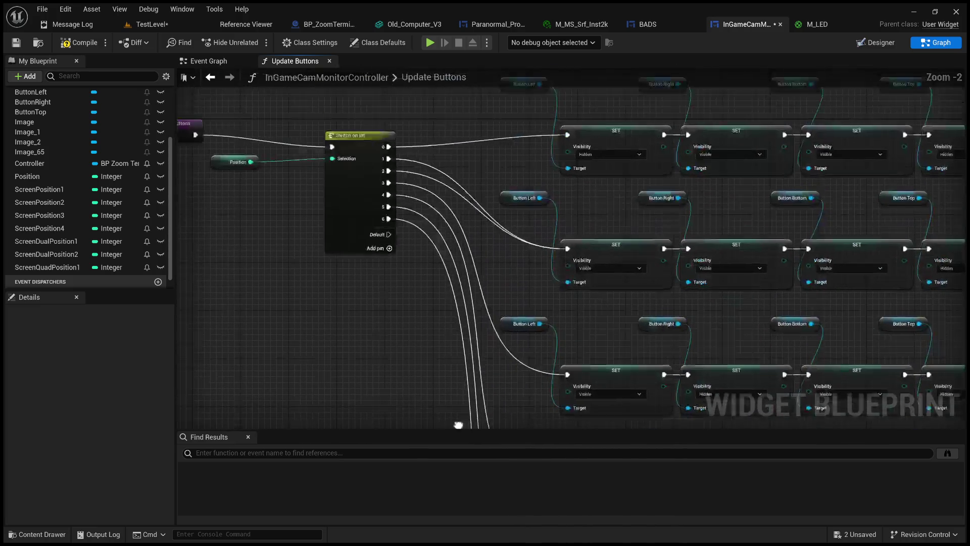
{"action": "scroll", "coordinate": [439, 288], "scroll_direction": "up", "scroll_amount": 1}
{"action": "scroll", "coordinate": [439, 288], "scroll_direction": "down", "scroll_amount": 1}
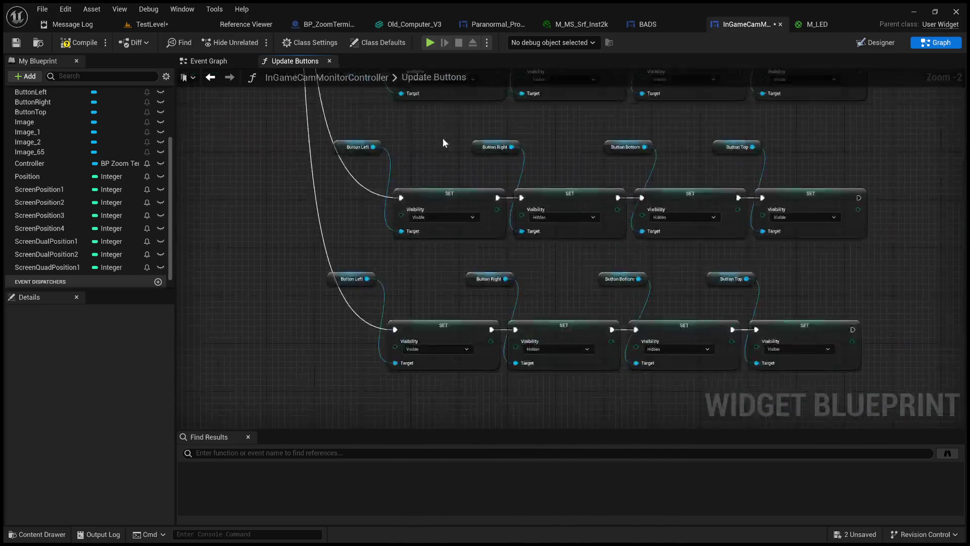
{"action": "scroll", "coordinate": [438, 264], "scroll_direction": "up", "scroll_amount": 1}
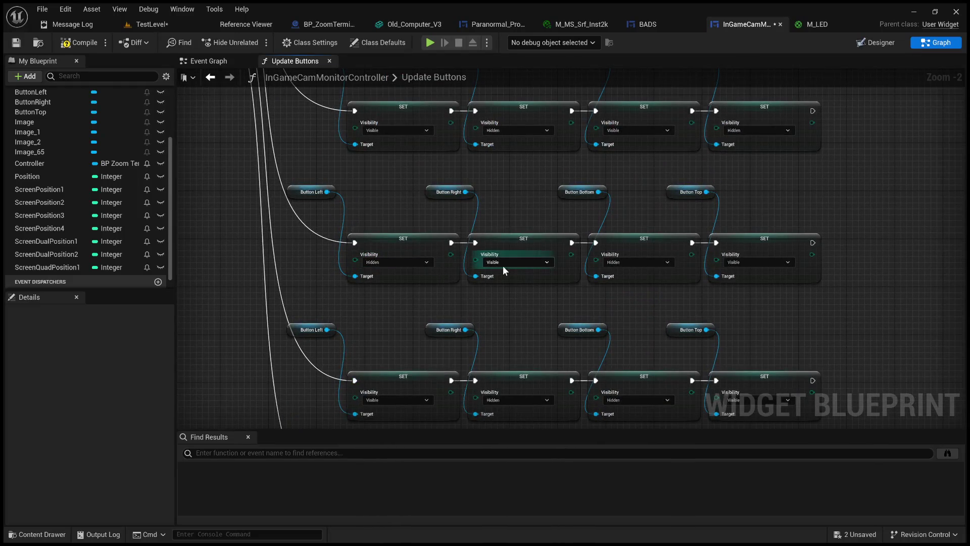
Set Button Left's visibility to Hidden in the new row
{"action": "left_click_drag", "start_coordinate": [586, 291], "coordinate": [480, 292]}
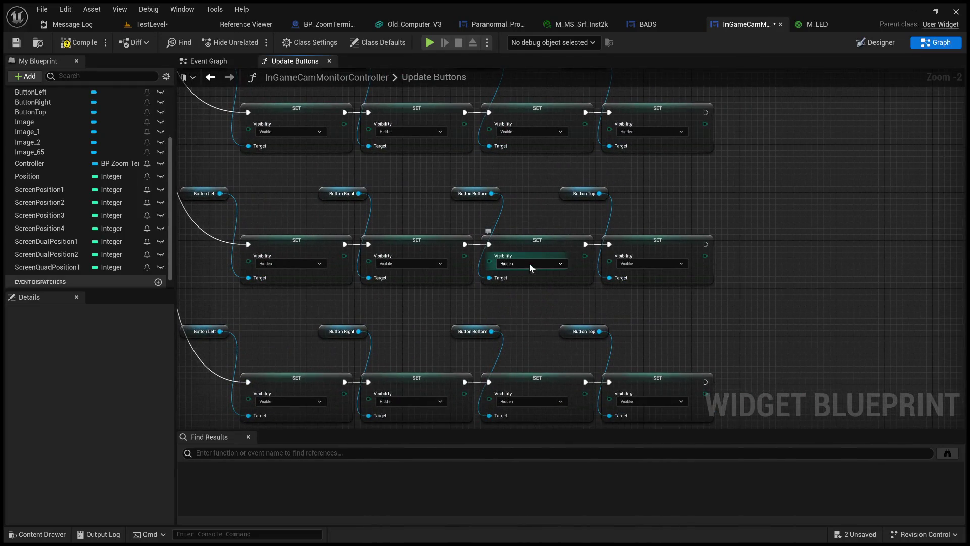
{"action": "mouse_move", "coordinate": [529, 271]}
{"action": "left_mouse_down"}
{"action": "mouse_move", "coordinate": [520, 291]}
{"action": "mouse_move", "coordinate": [474, 277]}
{"action": "mouse_move", "coordinate": [489, 304]}
{"action": "mouse_move", "coordinate": [624, 232]}
{"action": "left_mouse_up"}
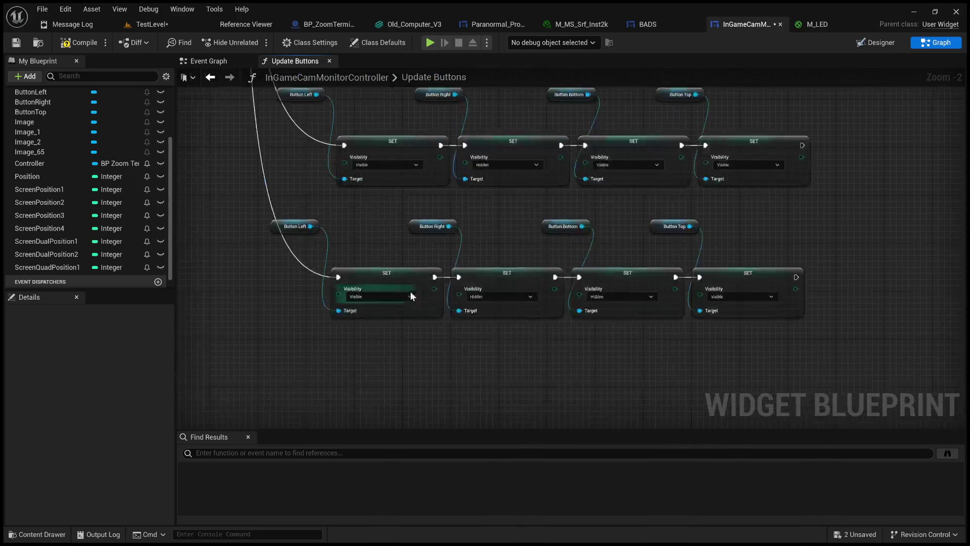
{"action": "left_click", "coordinate": [380, 297]}
{"action": "left_click", "coordinate": [366, 316]}
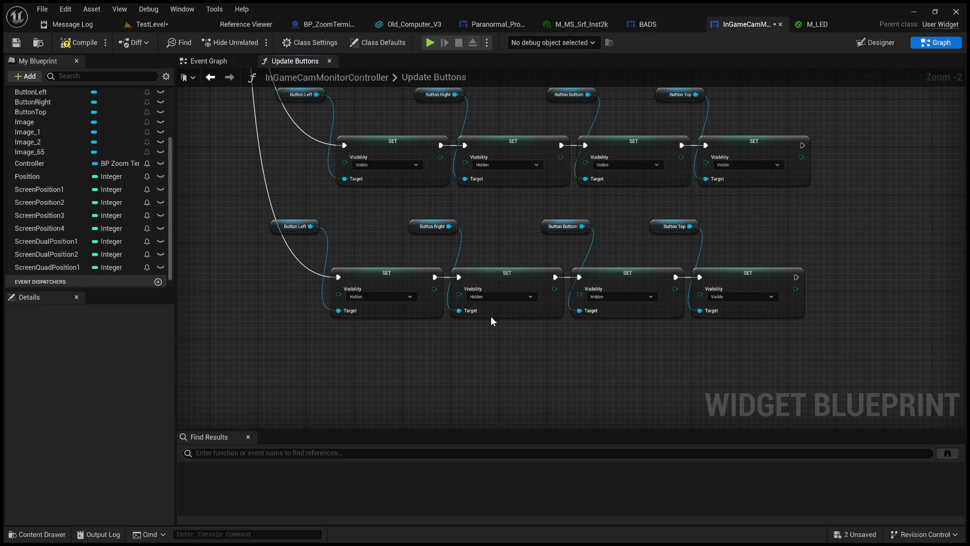
{"action": "left_click_drag", "start_coordinate": [534, 347], "coordinate": [459, 304]}
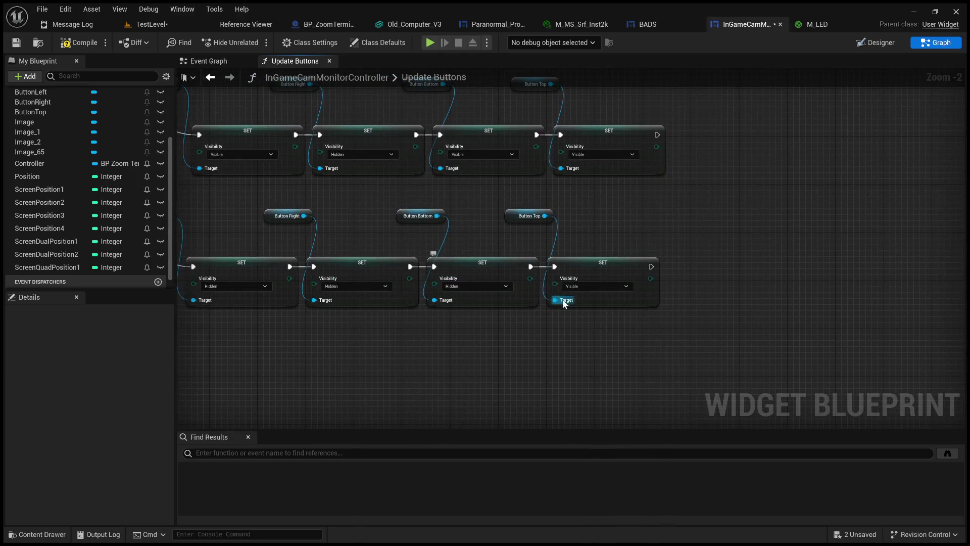
Compile and save the widget blueprint
{"action": "left_click", "coordinate": [61, 44]}
{"action": "left_click", "coordinate": [17, 43]}
{"action": "left_click", "coordinate": [153, 27]}
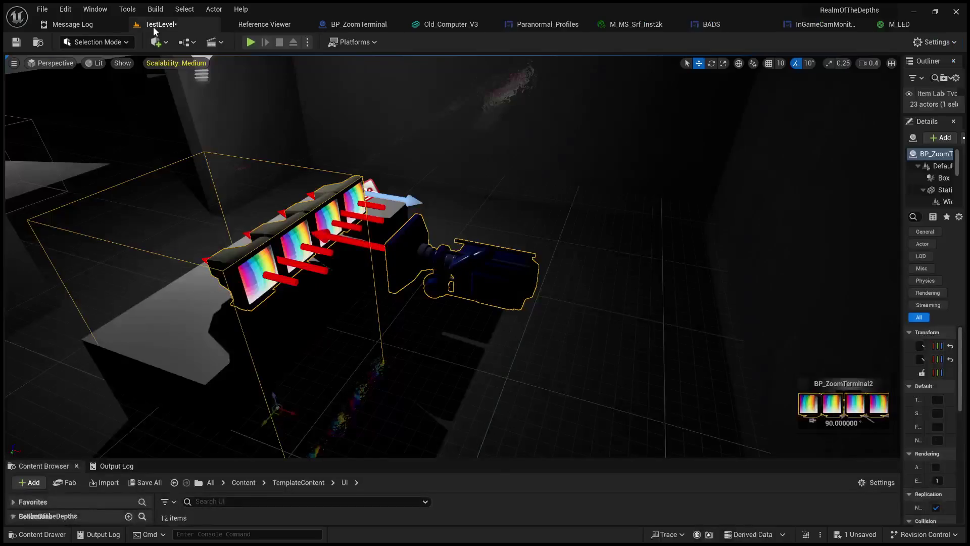
Save the level and play-test it, zooming into the MARI terminal, then going full screen
{"action": "key", "text": "alt"}
{"action": "key", "text": "ctrl+s"}
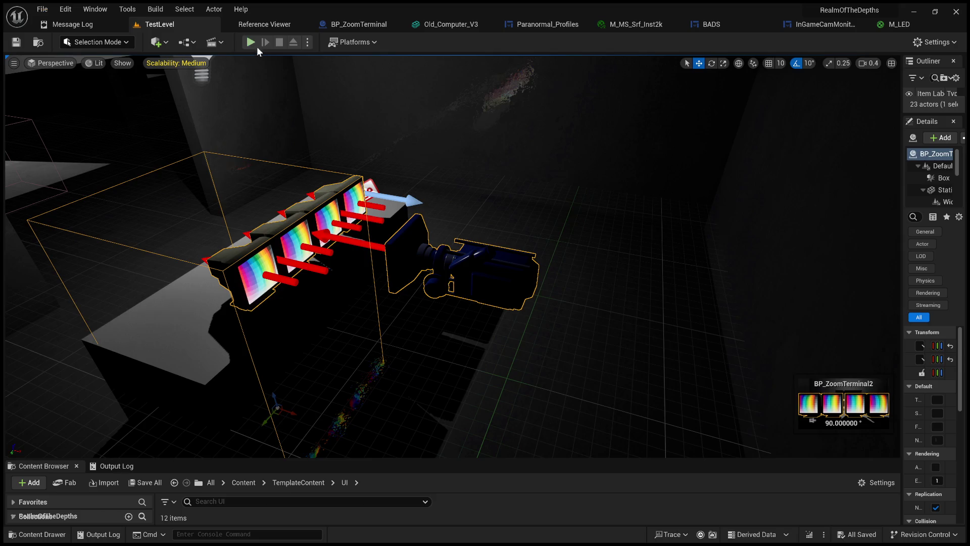
{"action": "left_click", "coordinate": [251, 42]}
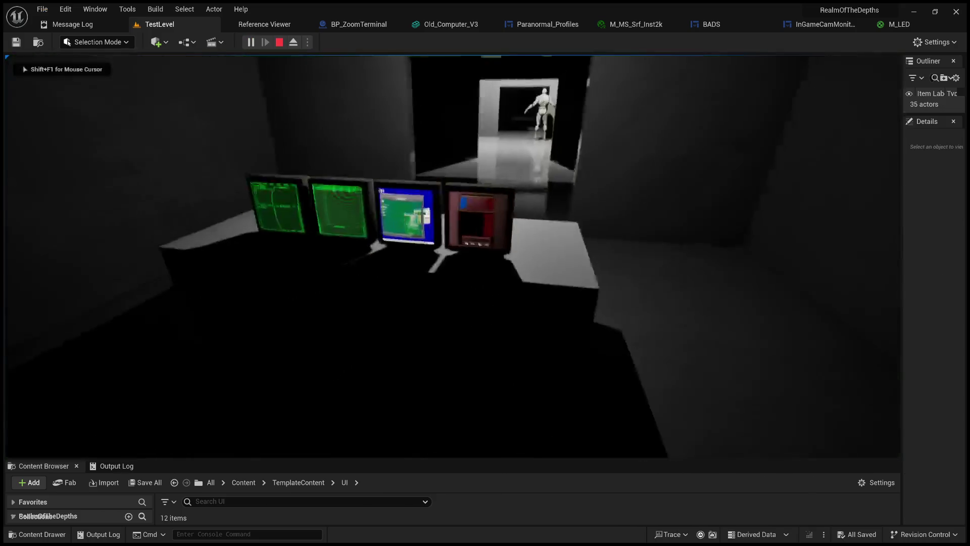
{"action": "key", "text": "e"}
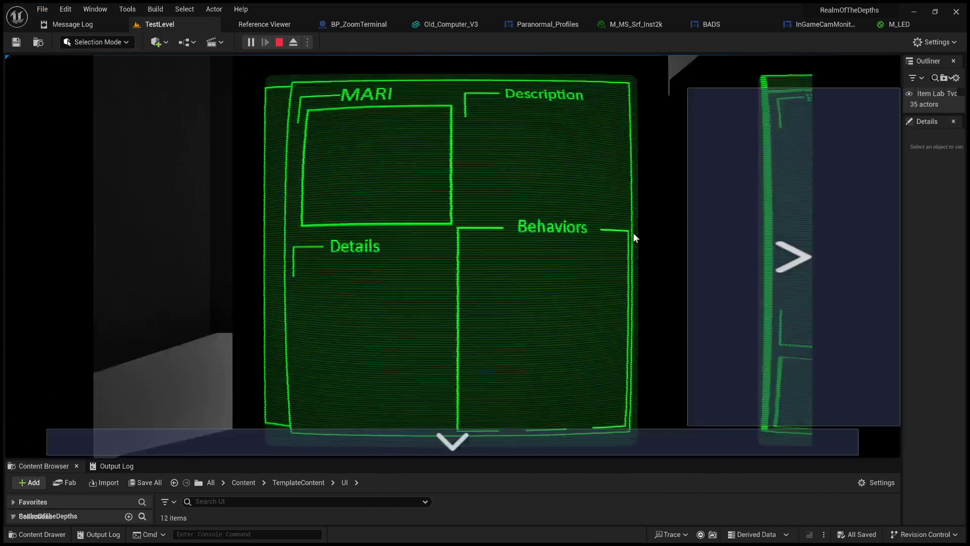
{"action": "left_click", "coordinate": [566, 433]}
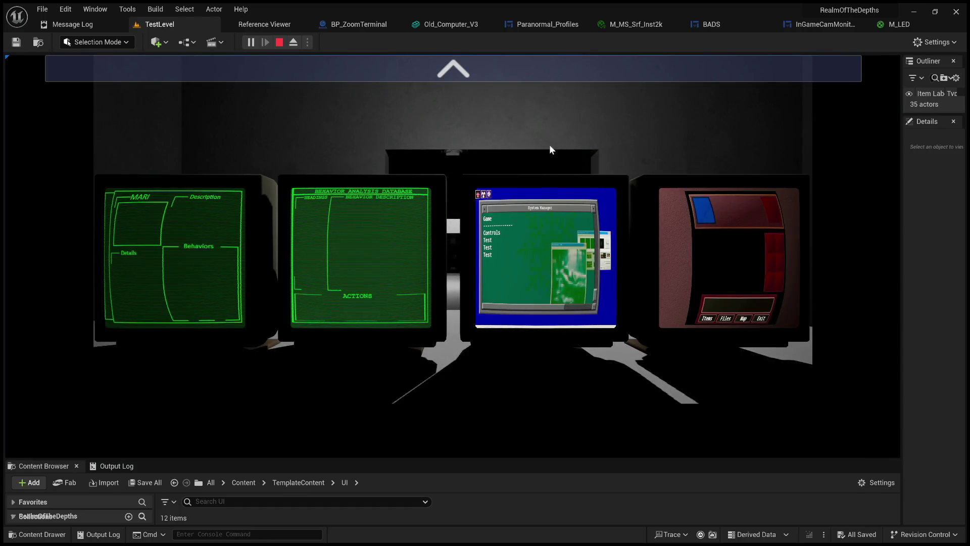
{"action": "key", "text": "F11"}
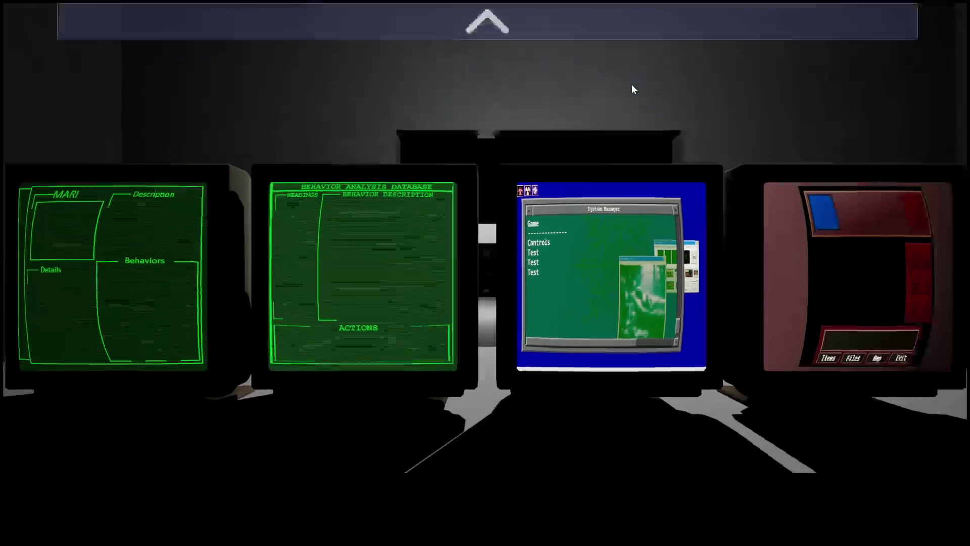
Navigate the monitors: MARI, System Manager and the red menu screen, then zoom back out
{"action": "left_click", "coordinate": [558, 24]}
{"action": "left_click", "coordinate": [555, 29]}
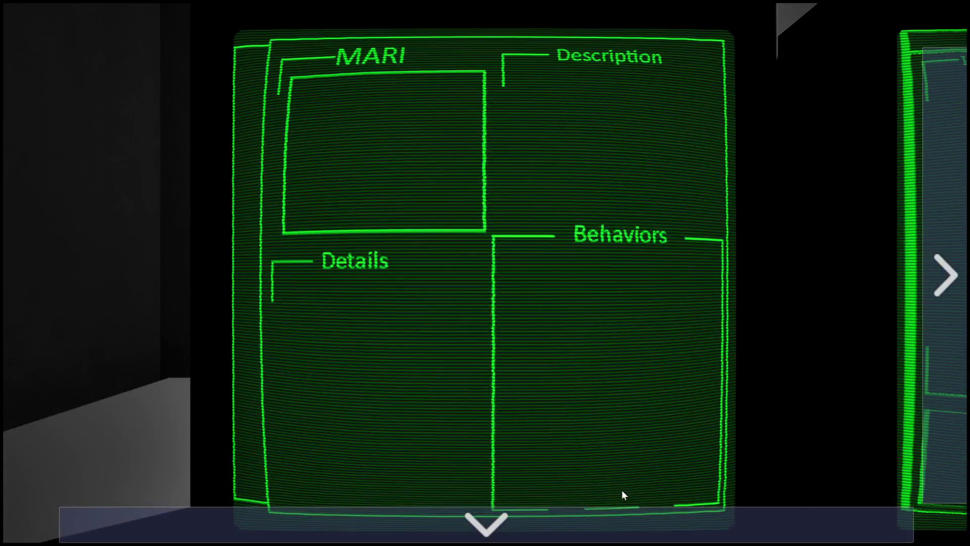
{"action": "left_click", "coordinate": [624, 507]}
{"action": "left_click", "coordinate": [939, 256]}
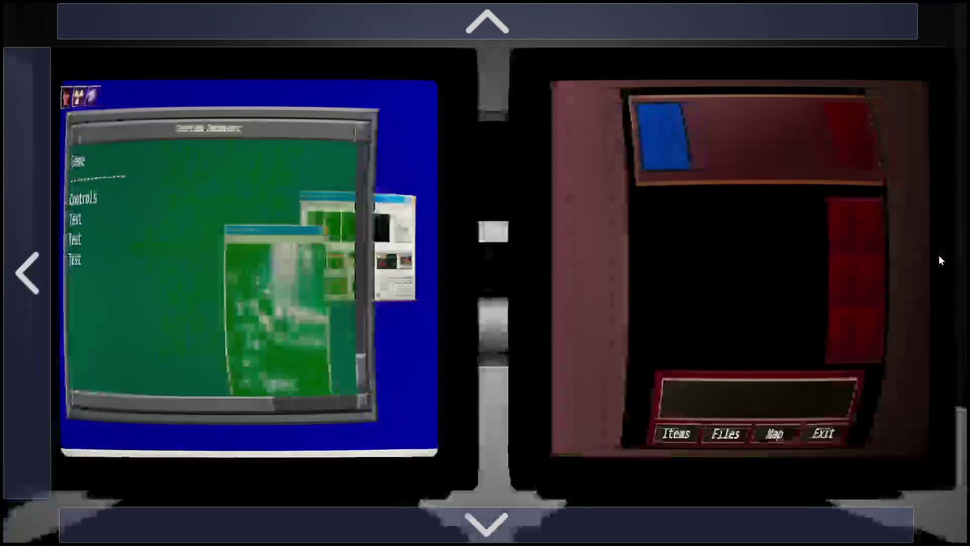
{"action": "left_click", "coordinate": [464, 72]}
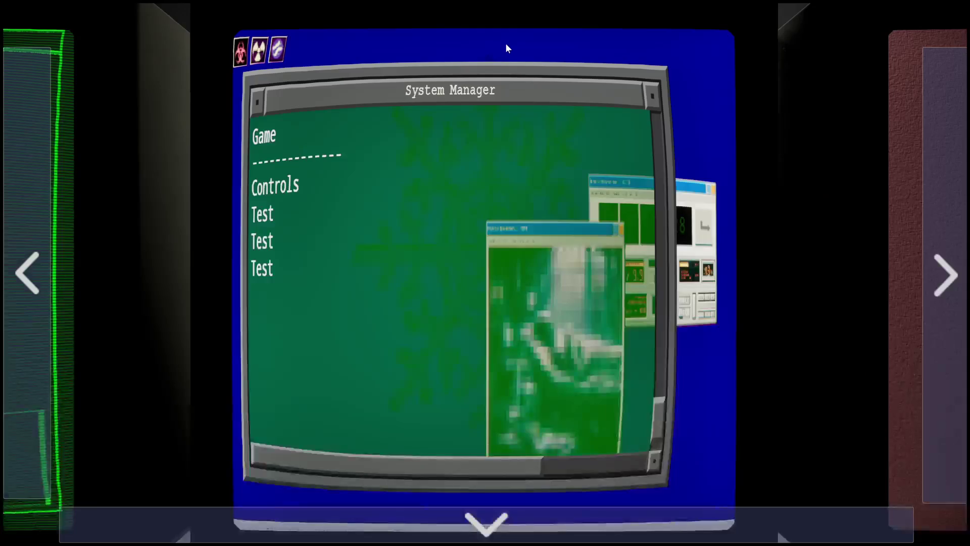
{"action": "left_click", "coordinate": [940, 208]}
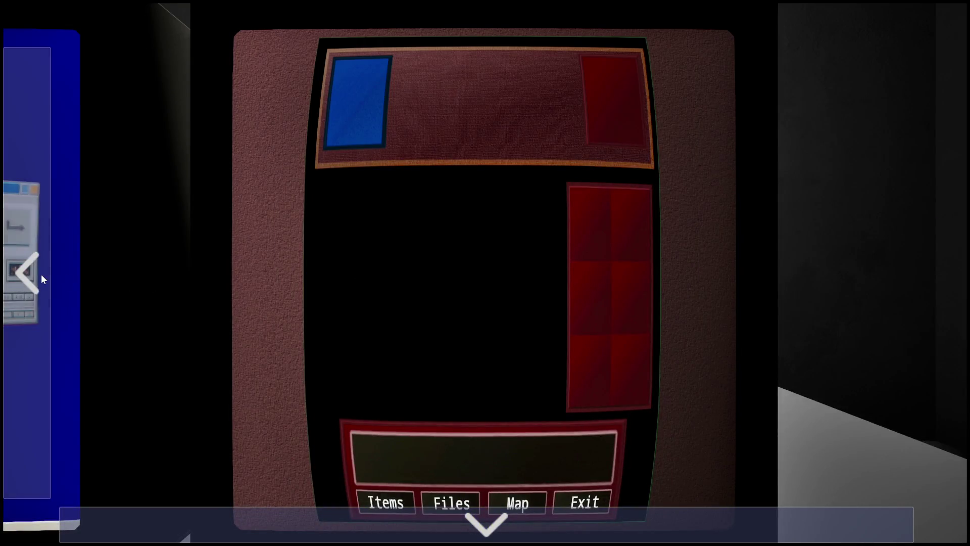
{"action": "left_click", "coordinate": [41, 274]}
{"action": "left_click", "coordinate": [41, 274]}
{"action": "left_click", "coordinate": [459, 523]}
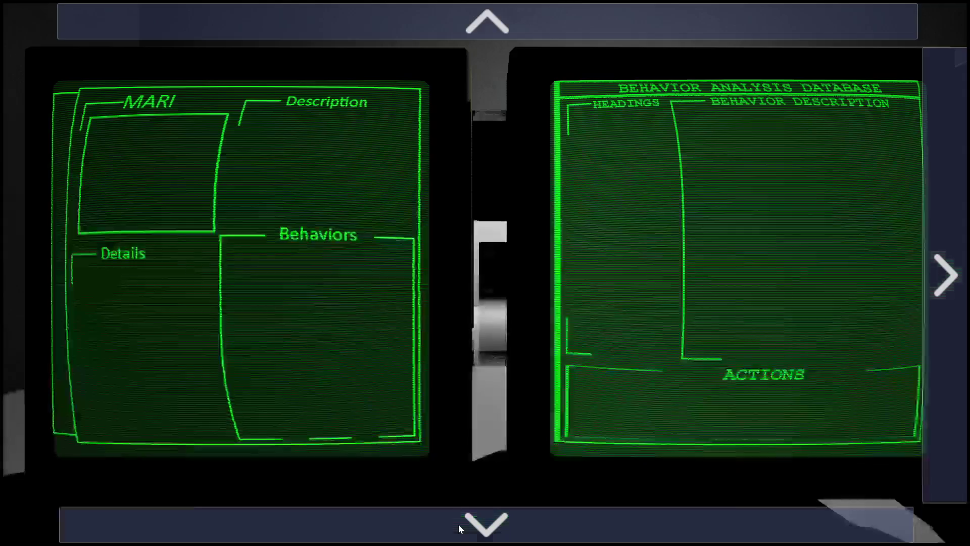
{"action": "left_click", "coordinate": [459, 523]}
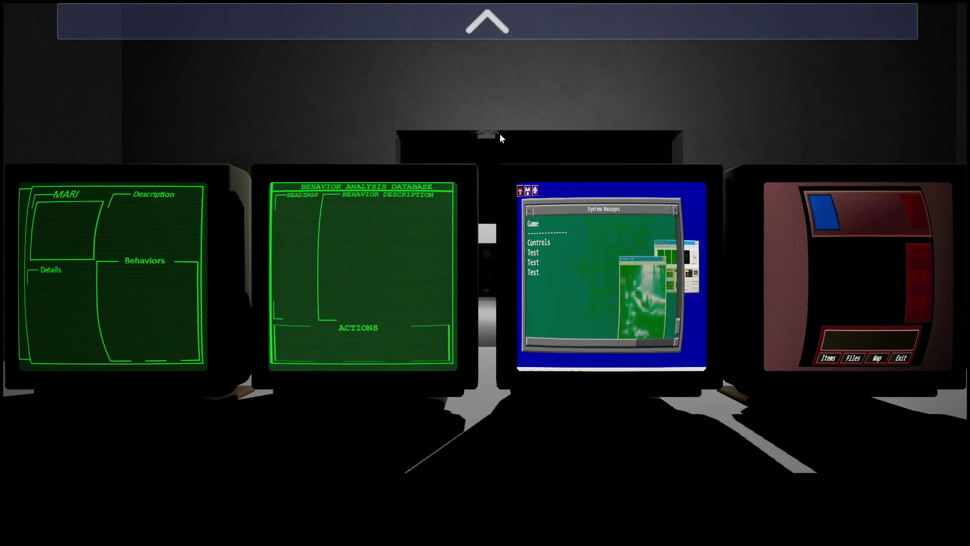
Stop the play session and restore the full editor layout
{"action": "key", "text": "Escape"}
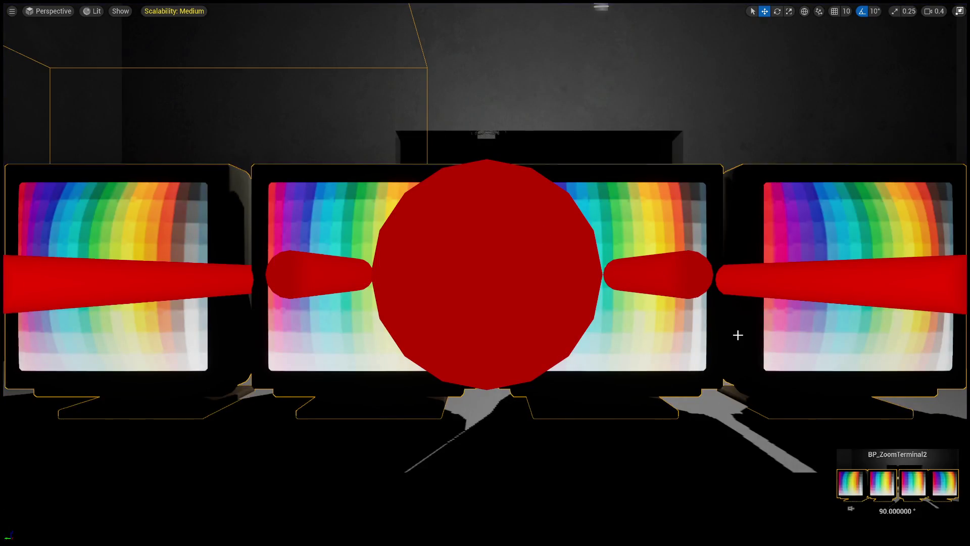
{"action": "key", "text": "F11"}
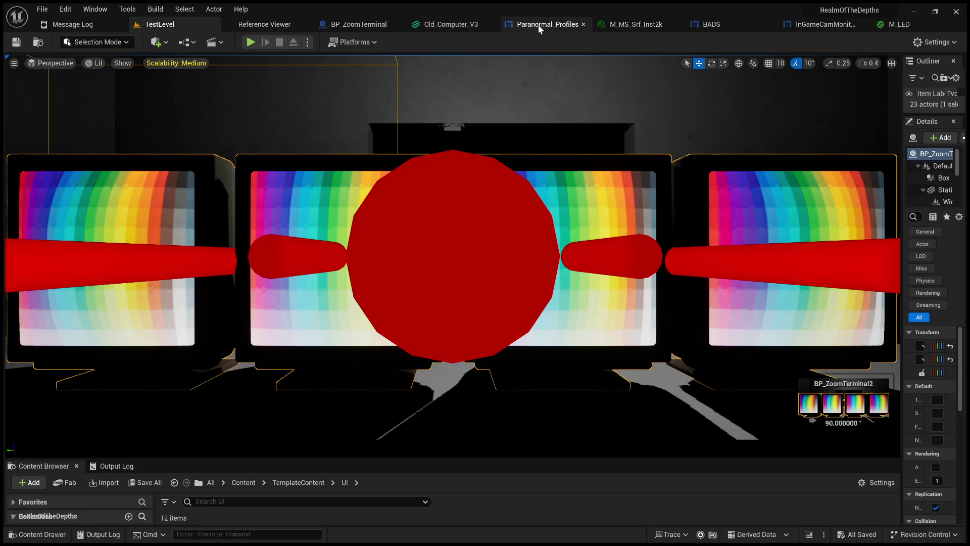
{"action": "left_click", "coordinate": [826, 26]}
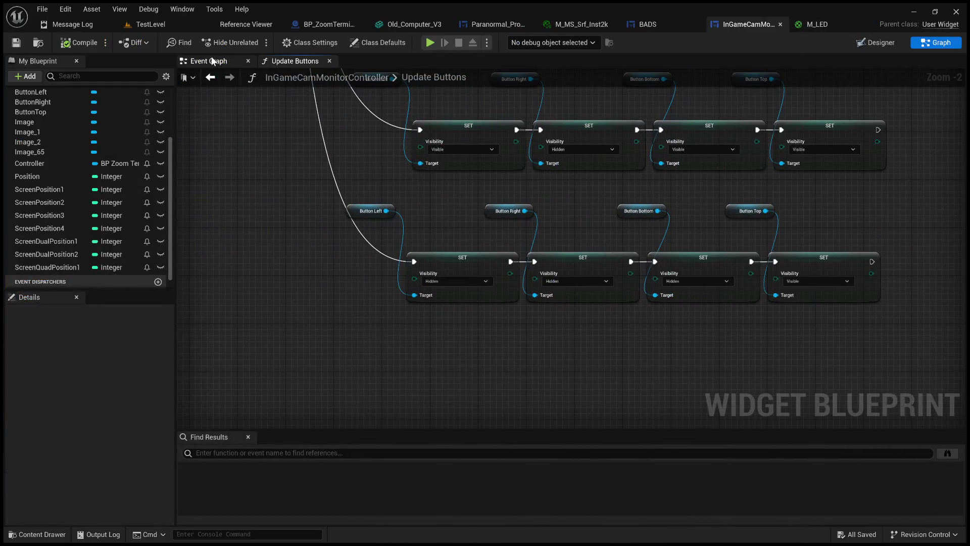
Set the Position variable's default value to 6 in the Event Graph
{"action": "left_click", "coordinate": [212, 60]}
{"action": "left_click", "coordinate": [44, 177]}
{"action": "scroll", "coordinate": [84, 415], "scroll_direction": "down", "scroll_amount": 3}
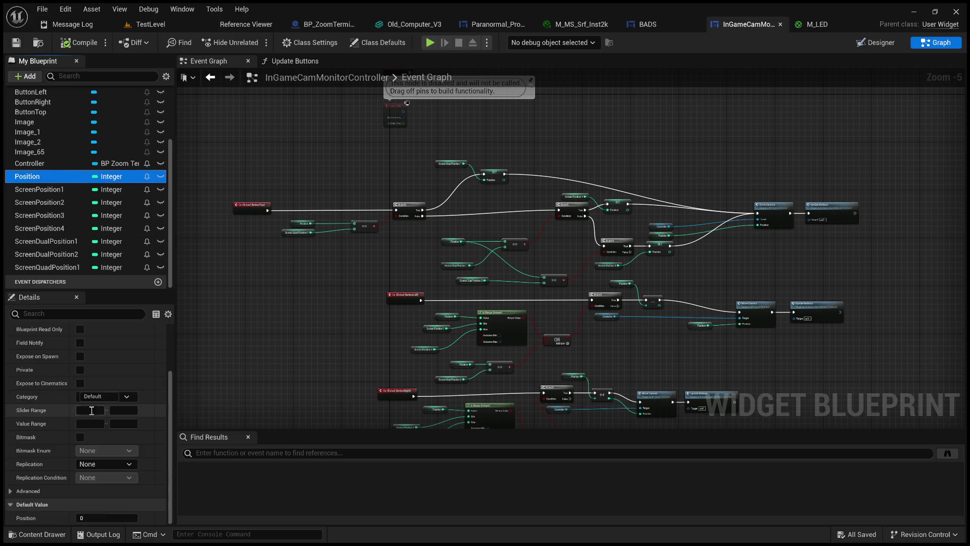
{"action": "left_click", "coordinate": [102, 517]}
{"action": "type", "text": "6"}
{"action": "key", "text": "Return"}
Save the blueprint and start a play-test of TestLevel
{"action": "left_click", "coordinate": [15, 42]}
{"action": "left_click", "coordinate": [150, 25]}
{"action": "left_click", "coordinate": [248, 39]}
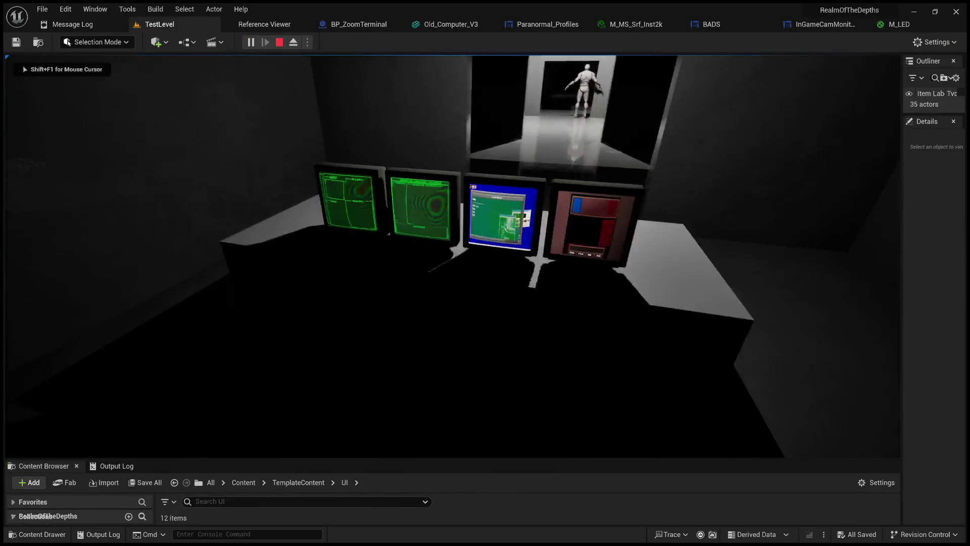
Zoom in on the monitor terminal and switch the game view to full screen
{"action": "key", "text": "e"}
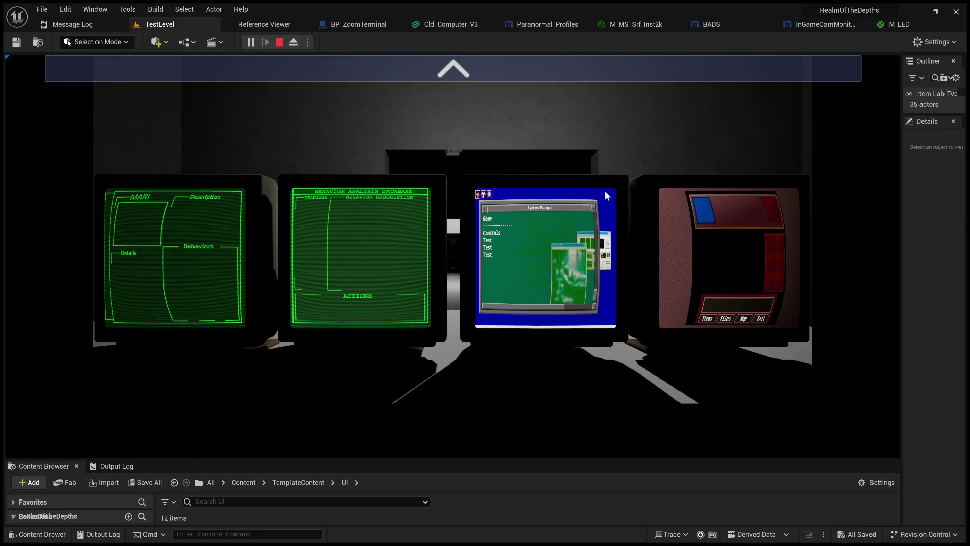
{"action": "key", "text": "F11"}
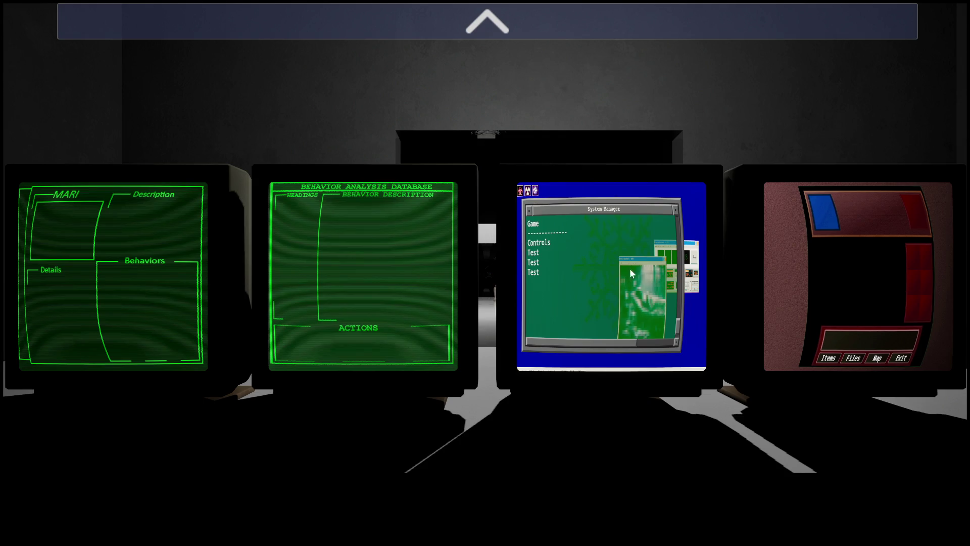
{"action": "left_click", "coordinate": [455, 36]}
{"action": "left_click", "coordinate": [951, 237]}
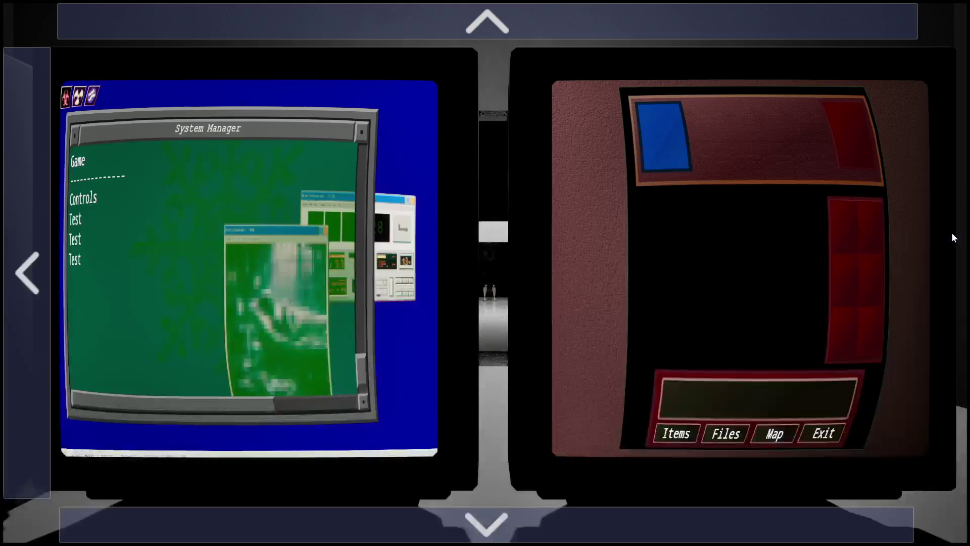
{"action": "left_click", "coordinate": [33, 237]}
{"action": "left_click", "coordinate": [521, 40]}
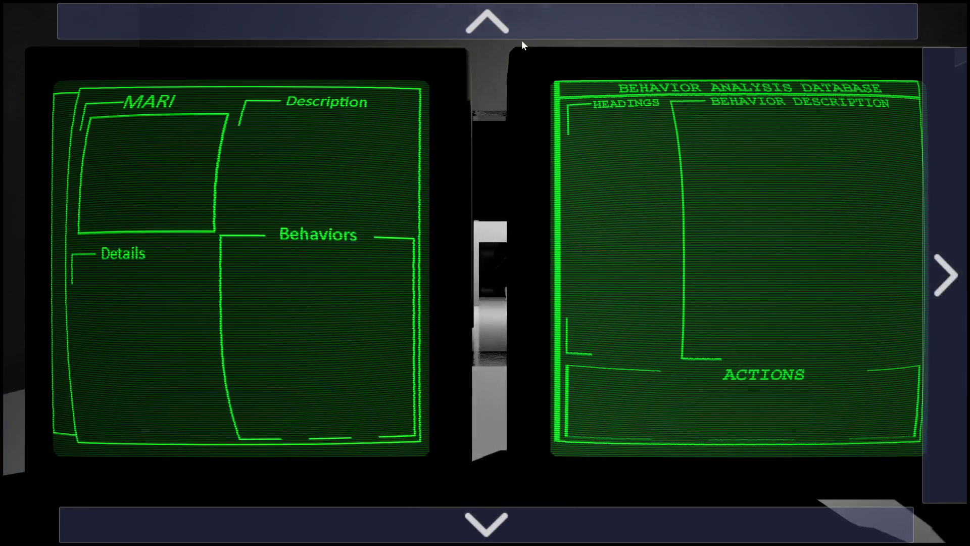
{"action": "left_click", "coordinate": [947, 185]}
{"action": "left_click", "coordinate": [947, 185]}
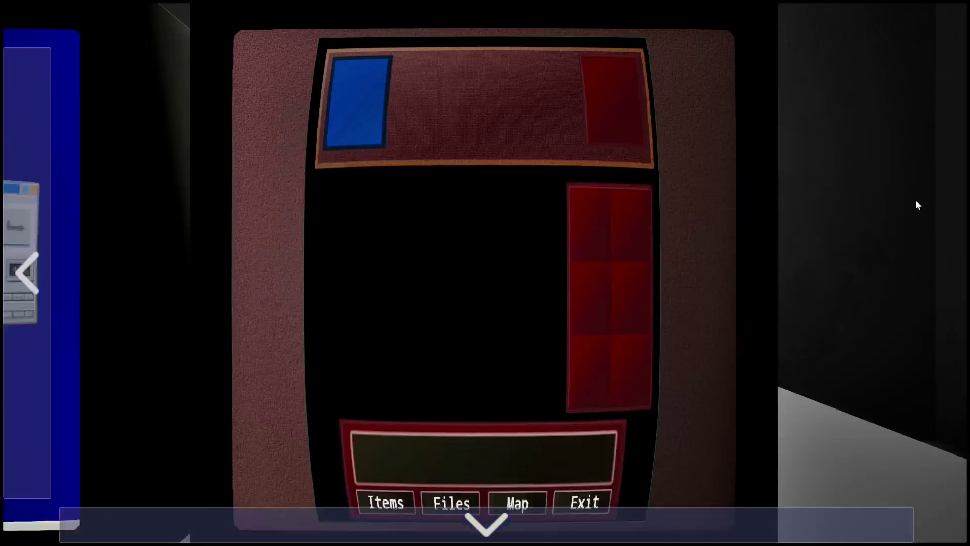
{"action": "left_click", "coordinate": [533, 516]}
{"action": "left_click", "coordinate": [533, 516]}
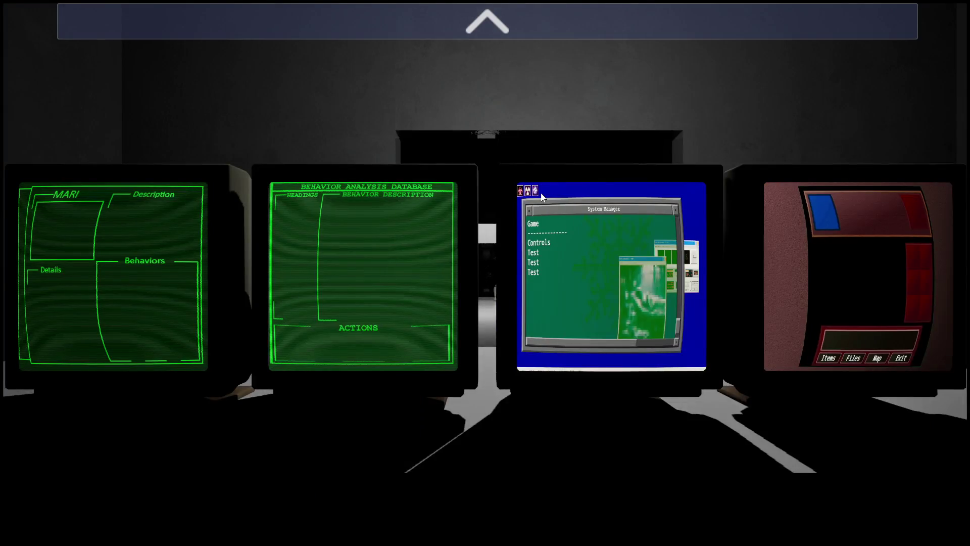
{"action": "left_click", "coordinate": [462, 29]}
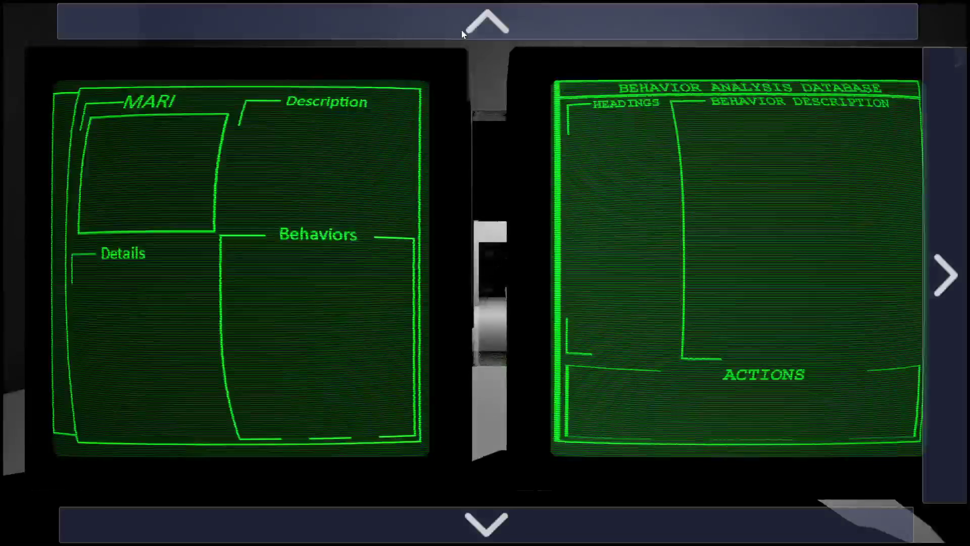
{"action": "left_click", "coordinate": [462, 29]}
{"action": "left_click", "coordinate": [936, 211]}
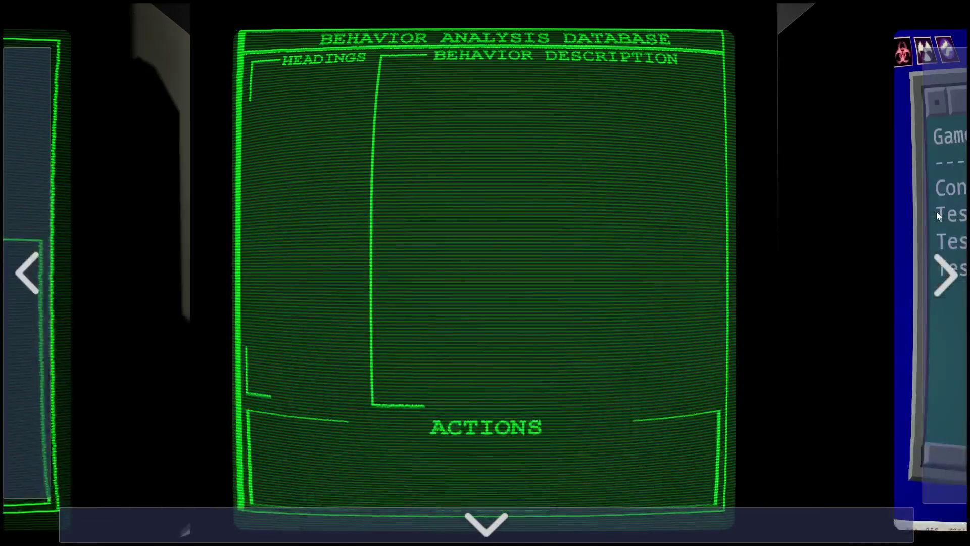
{"action": "left_click", "coordinate": [935, 211]}
{"action": "left_click", "coordinate": [937, 213]}
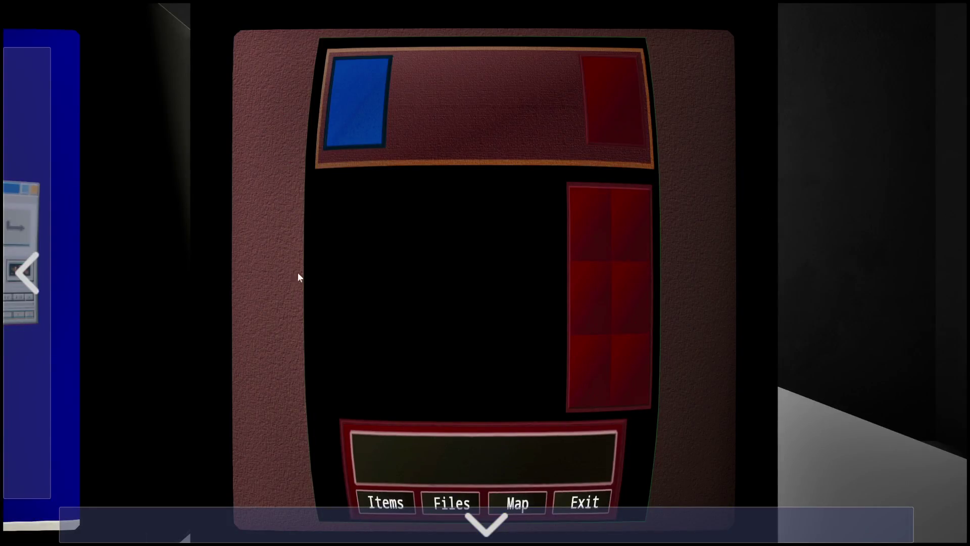
{"action": "left_click", "coordinate": [71, 315]}
{"action": "left_click", "coordinate": [71, 314]}
{"action": "left_click", "coordinate": [71, 314]}
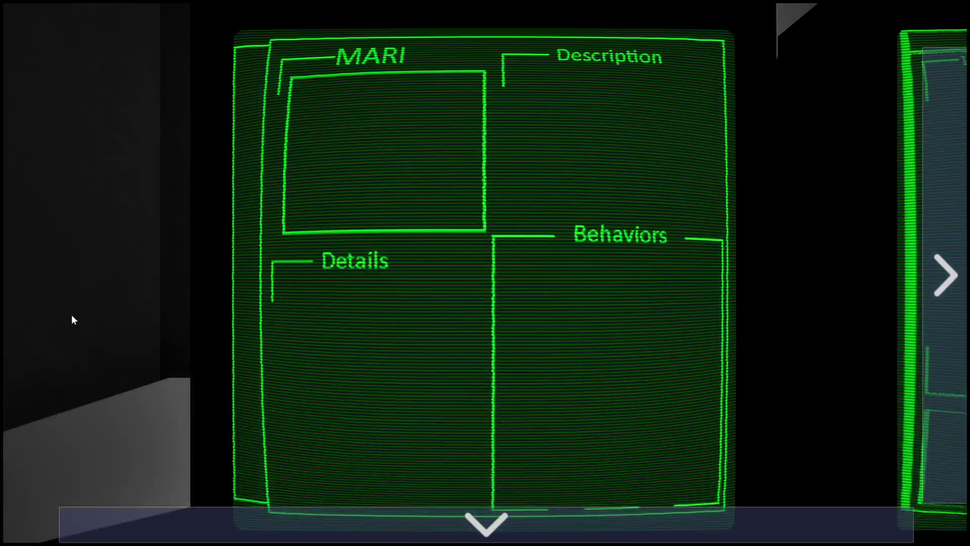
{"action": "left_click", "coordinate": [383, 518]}
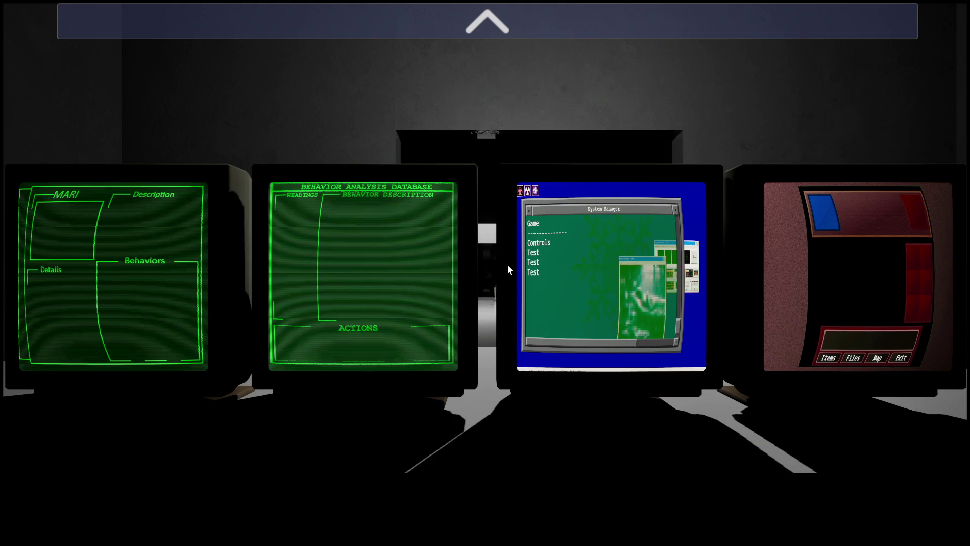
Leave the terminal, walk up to the monitor desk, then stop the play session
{"action": "key", "text": "Escape"}
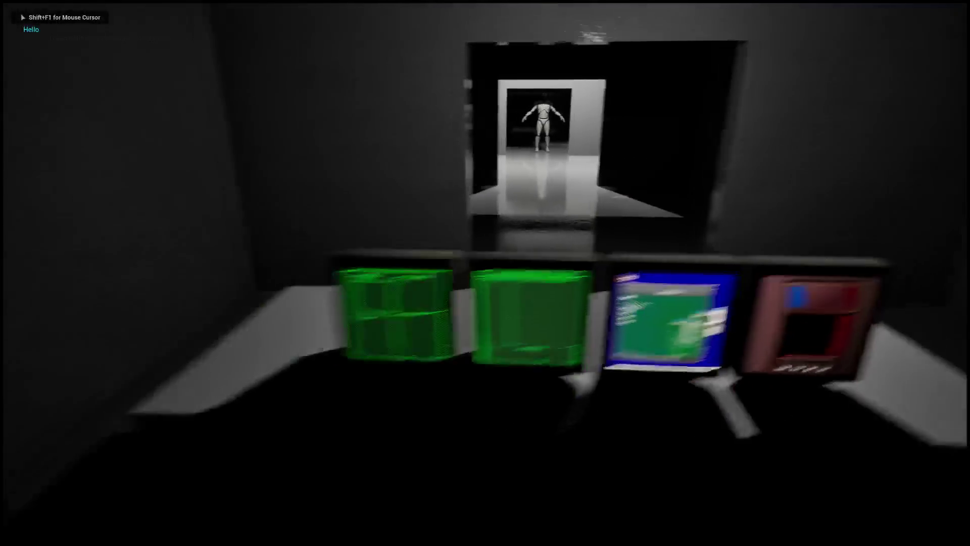
{"action": "key", "text": "w"}
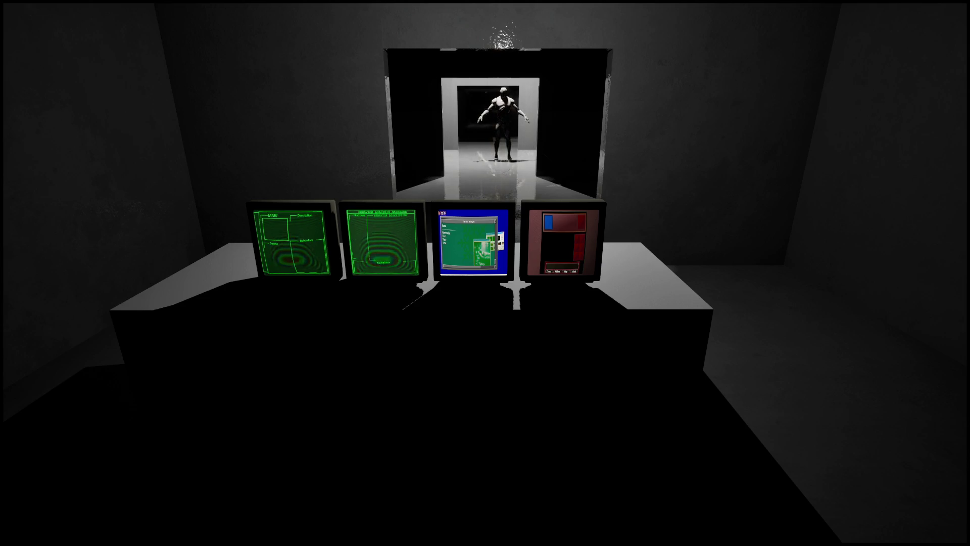
{"action": "key", "text": "a"}
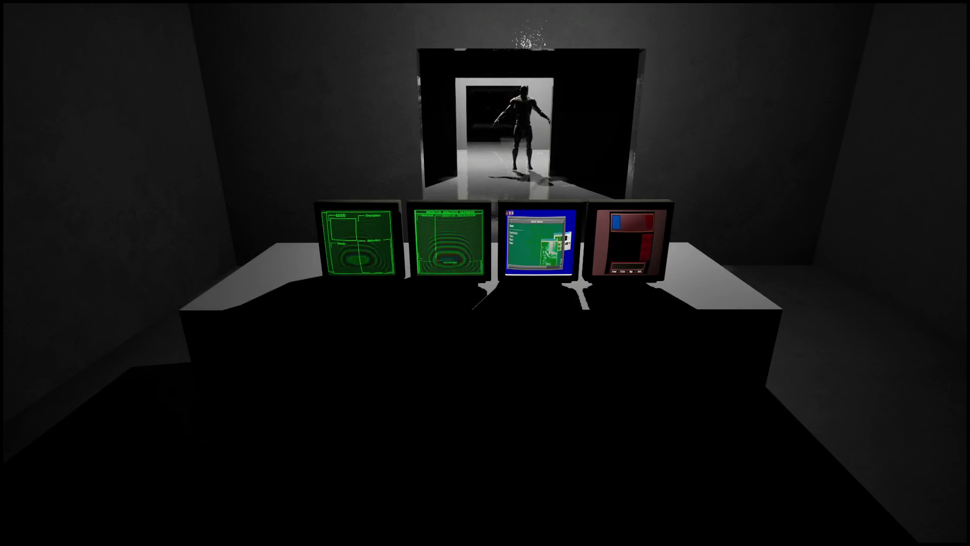
{"action": "key", "text": "w"}
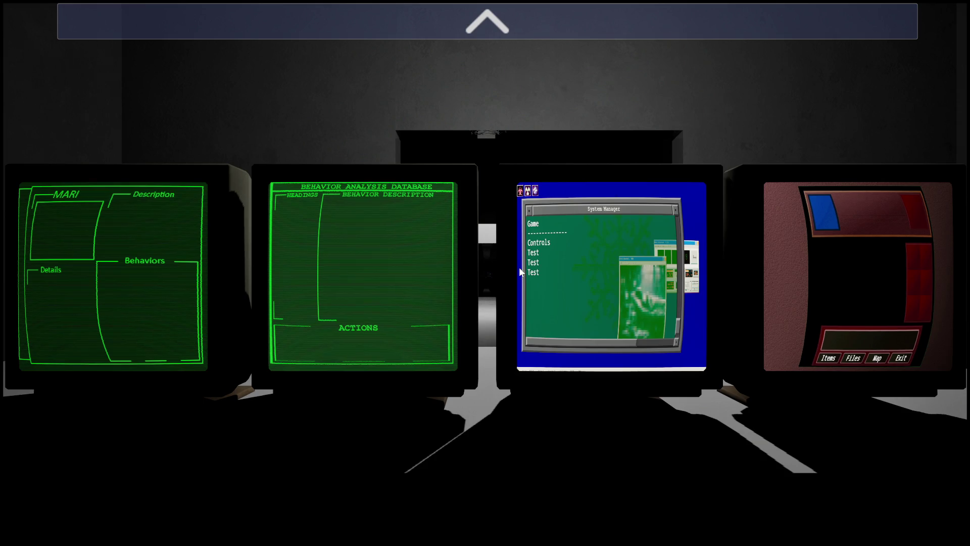
{"action": "left_click", "coordinate": [487, 21]}
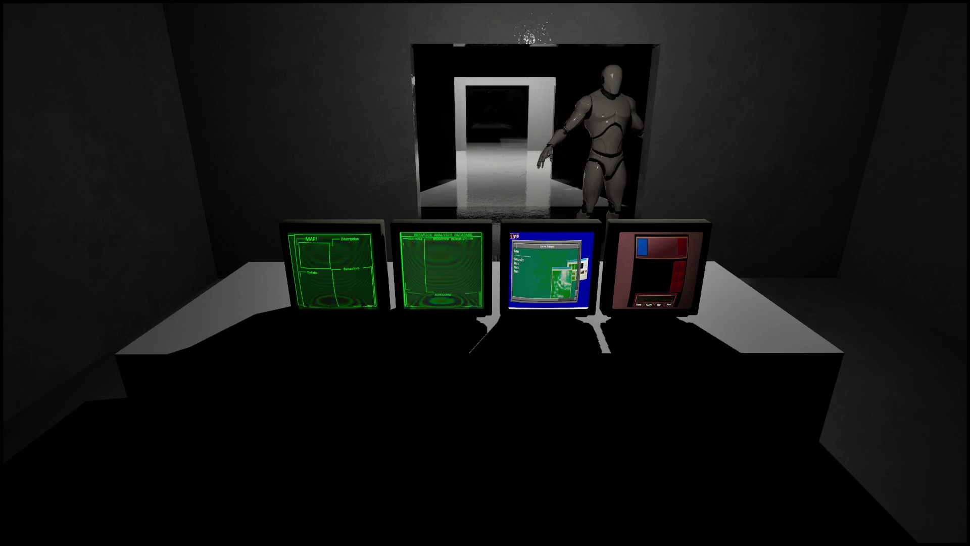
{"action": "key", "text": "Escape"}
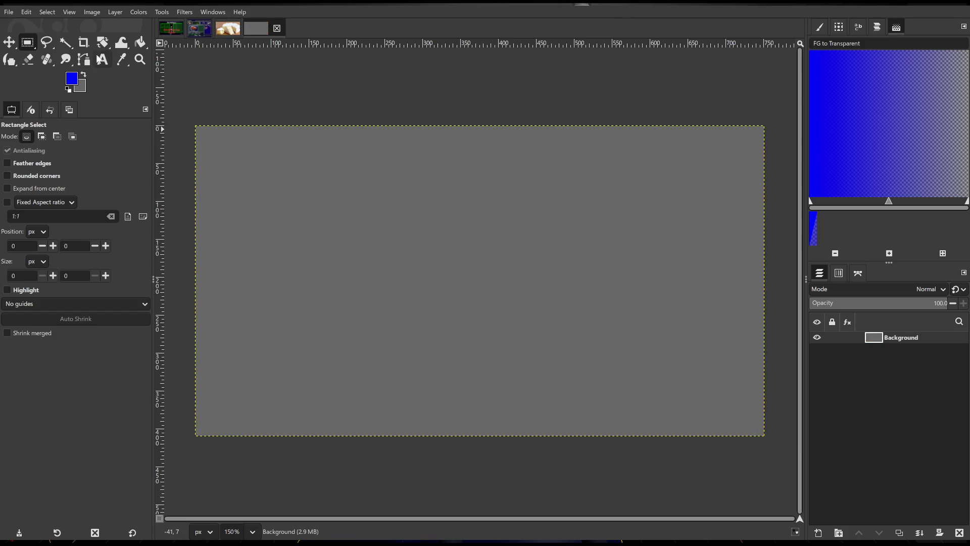
Select the Ink tool and reduce its size to 2.0
{"action": "left_click", "coordinate": [9, 59]}
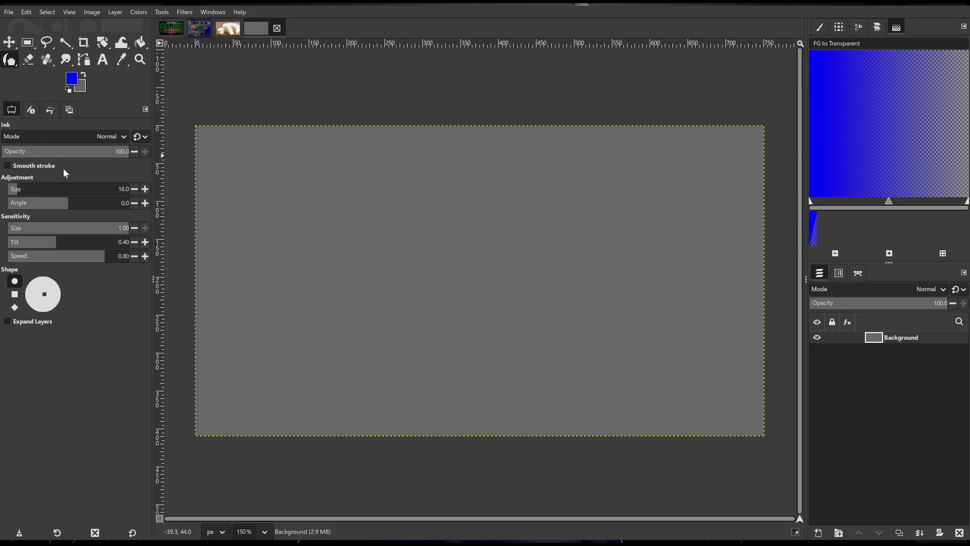
{"action": "left_click", "coordinate": [134, 189]}
{"action": "left_click", "coordinate": [134, 189]}
{"action": "left_click", "coordinate": [134, 188]}
Handwrite 'Phasmo → ghost → unique' across the canvas, underlining 'unique'
{"action": "mouse_move", "coordinate": [259, 172]}
{"action": "left_mouse_down"}
{"action": "mouse_move", "coordinate": [255, 185]}
{"action": "mouse_move", "coordinate": [288, 198]}
{"action": "mouse_move", "coordinate": [319, 188]}
{"action": "mouse_move", "coordinate": [311, 200]}
{"action": "mouse_move", "coordinate": [340, 206]}
{"action": "mouse_move", "coordinate": [368, 199]}
{"action": "mouse_move", "coordinate": [362, 192]}
{"action": "mouse_move", "coordinate": [403, 194]}
{"action": "mouse_move", "coordinate": [403, 205]}
{"action": "mouse_move", "coordinate": [444, 190]}
{"action": "mouse_move", "coordinate": [435, 208]}
{"action": "mouse_move", "coordinate": [456, 191]}
{"action": "mouse_move", "coordinate": [460, 206]}
{"action": "mouse_move", "coordinate": [477, 193]}
{"action": "left_mouse_up"}
{"action": "mouse_move", "coordinate": [501, 188]}
{"action": "left_mouse_down"}
{"action": "mouse_move", "coordinate": [484, 205]}
{"action": "mouse_move", "coordinate": [511, 204]}
{"action": "mouse_move", "coordinate": [521, 192]}
{"action": "mouse_move", "coordinate": [551, 198]}
{"action": "mouse_move", "coordinate": [547, 210]}
{"action": "mouse_move", "coordinate": [598, 211]}
{"action": "mouse_move", "coordinate": [602, 202]}
{"action": "mouse_move", "coordinate": [609, 221]}
{"action": "mouse_move", "coordinate": [643, 212]}
{"action": "mouse_move", "coordinate": [667, 222]}
{"action": "left_mouse_up"}
{"action": "left_click_drag", "start_coordinate": [562, 220], "coordinate": [727, 235]}
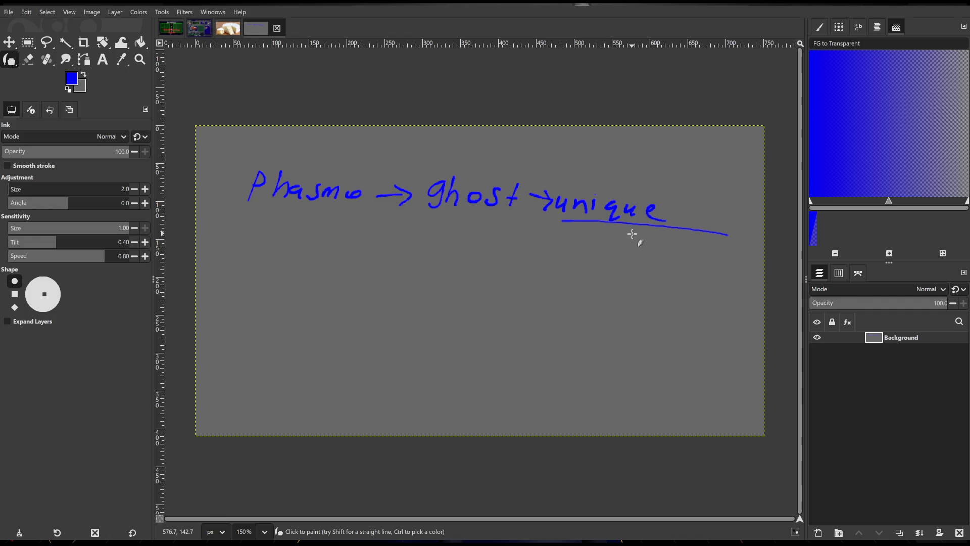
Write 'Letha' with an arrow and begin 'RE' below, trying then undoing a linking brace
{"action": "mouse_move", "coordinate": [226, 227]}
{"action": "left_mouse_down"}
{"action": "mouse_move", "coordinate": [226, 241]}
{"action": "mouse_move", "coordinate": [246, 247]}
{"action": "mouse_move", "coordinate": [255, 237]}
{"action": "mouse_move", "coordinate": [306, 249]}
{"action": "mouse_move", "coordinate": [309, 242]}
{"action": "mouse_move", "coordinate": [313, 255]}
{"action": "mouse_move", "coordinate": [360, 249]}
{"action": "mouse_move", "coordinate": [346, 262]}
{"action": "left_mouse_up"}
{"action": "mouse_move", "coordinate": [224, 311]}
{"action": "left_mouse_down"}
{"action": "mouse_move", "coordinate": [252, 294]}
{"action": "mouse_move", "coordinate": [234, 298]}
{"action": "mouse_move", "coordinate": [252, 311]}
{"action": "mouse_move", "coordinate": [287, 292]}
{"action": "mouse_move", "coordinate": [267, 313]}
{"action": "mouse_move", "coordinate": [337, 305]}
{"action": "mouse_move", "coordinate": [317, 323]}
{"action": "left_mouse_up"}
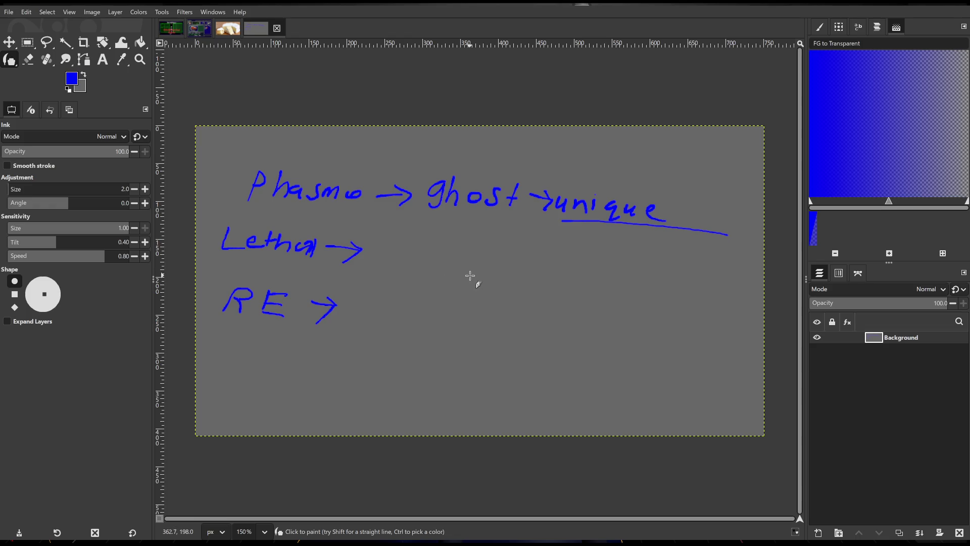
{"action": "mouse_move", "coordinate": [393, 204]}
{"action": "left_mouse_down"}
{"action": "mouse_move", "coordinate": [385, 205]}
{"action": "mouse_move", "coordinate": [397, 261]}
{"action": "mouse_move", "coordinate": [374, 296]}
{"action": "left_mouse_up"}
{"action": "key", "text": "ctrl+z"}
{"action": "mouse_move", "coordinate": [379, 207]}
{"action": "left_mouse_down"}
{"action": "mouse_move", "coordinate": [404, 241]}
{"action": "mouse_move", "coordinate": [421, 245]}
{"action": "mouse_move", "coordinate": [406, 290]}
{"action": "mouse_move", "coordinate": [345, 310]}
{"action": "left_mouse_up"}
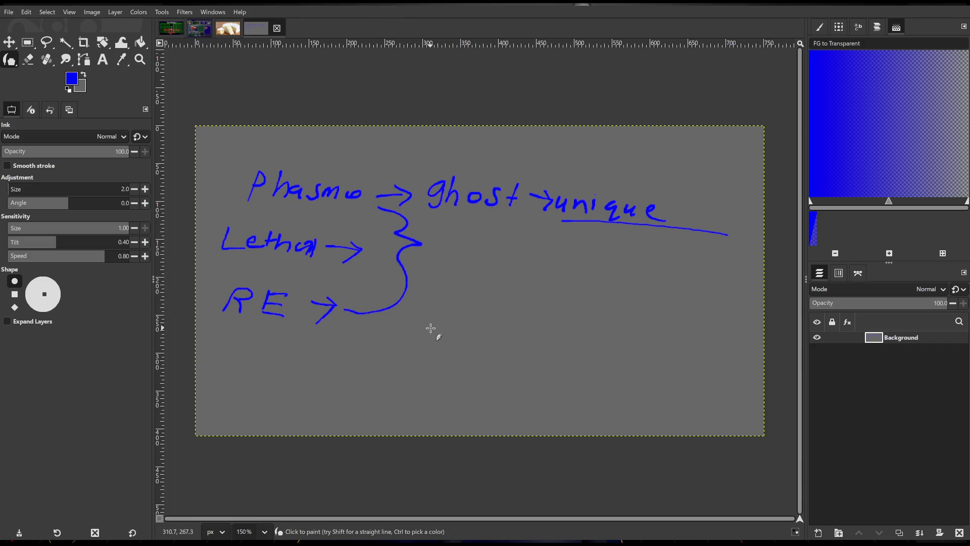
{"action": "key", "text": "ctrl+z"}
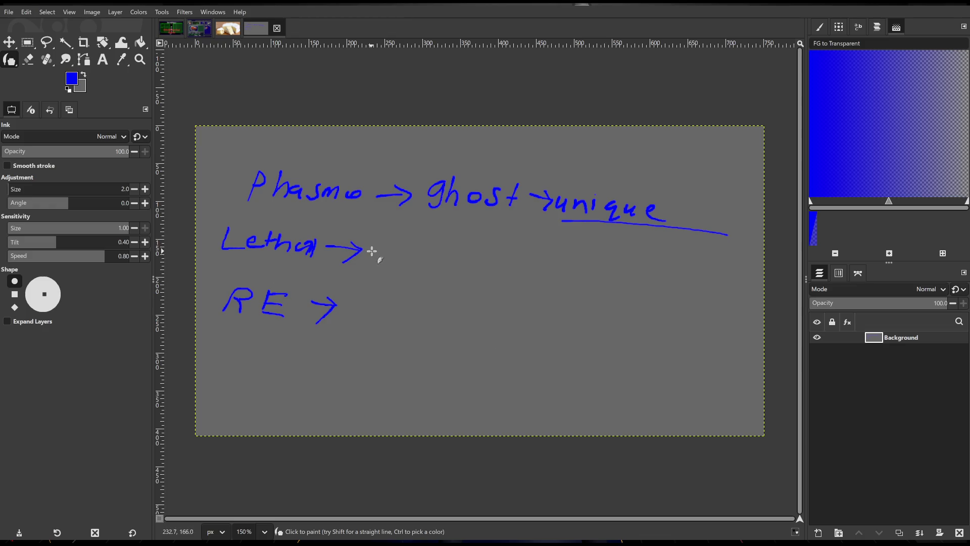
Add a second arrow after 'Letha' and write 'Learning Curve', undoing one misdrawn stroke
{"action": "mouse_move", "coordinate": [376, 252]}
{"action": "left_mouse_down"}
{"action": "mouse_move", "coordinate": [433, 266]}
{"action": "mouse_move", "coordinate": [415, 274]}
{"action": "left_mouse_up"}
{"action": "mouse_move", "coordinate": [459, 262]}
{"action": "left_mouse_down"}
{"action": "mouse_move", "coordinate": [459, 273]}
{"action": "mouse_move", "coordinate": [489, 275]}
{"action": "left_mouse_up"}
{"action": "key", "text": "ctrl+z"}
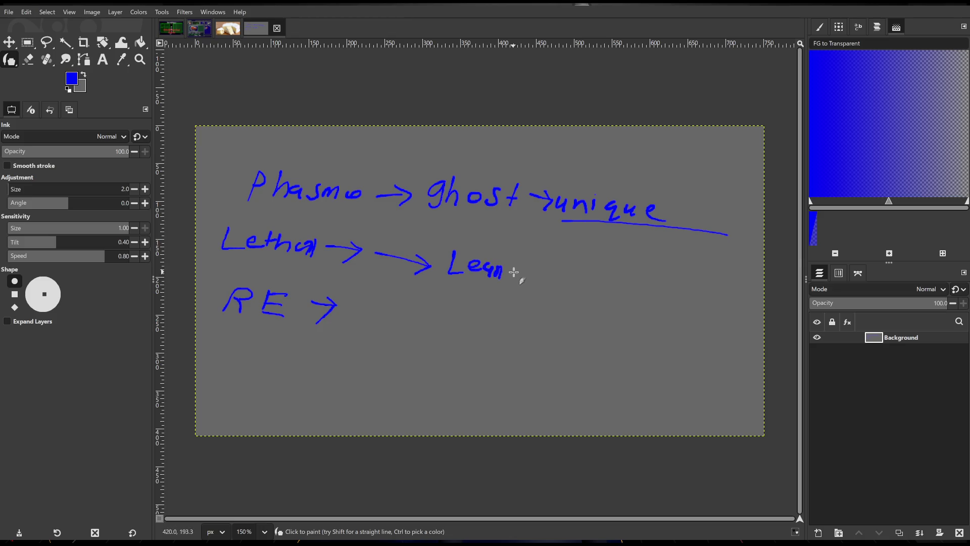
{"action": "mouse_move", "coordinate": [501, 276]}
{"action": "left_mouse_down"}
{"action": "mouse_move", "coordinate": [519, 268]}
{"action": "mouse_move", "coordinate": [526, 281]}
{"action": "mouse_move", "coordinate": [548, 271]}
{"action": "mouse_move", "coordinate": [552, 286]}
{"action": "mouse_move", "coordinate": [540, 289]}
{"action": "mouse_move", "coordinate": [612, 284]}
{"action": "mouse_move", "coordinate": [681, 311]}
{"action": "left_mouse_up"}
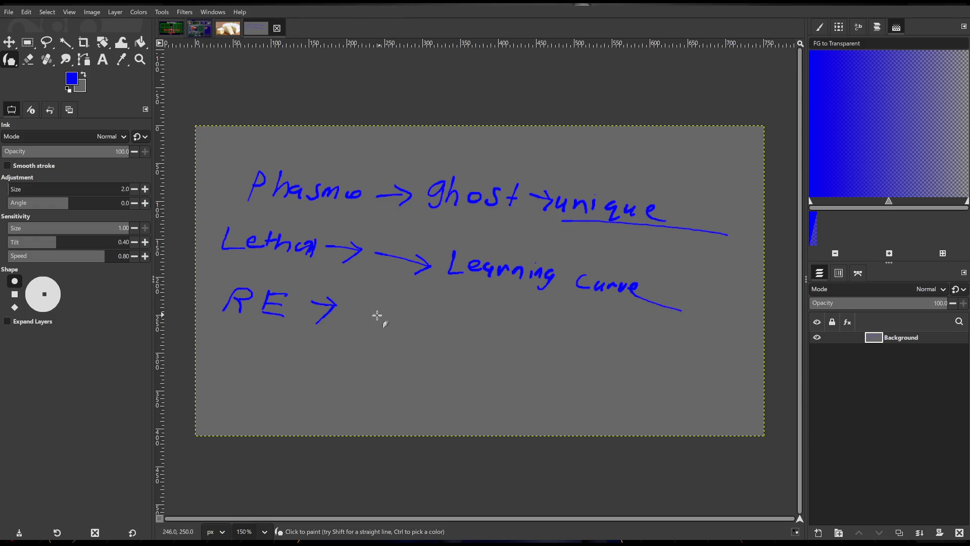
Write 'Puzzle' after 'RE' and add an arrow after 'unique'
{"action": "mouse_move", "coordinate": [353, 321]}
{"action": "left_mouse_down"}
{"action": "mouse_move", "coordinate": [363, 298]}
{"action": "mouse_move", "coordinate": [377, 320]}
{"action": "mouse_move", "coordinate": [371, 306]}
{"action": "left_mouse_up"}
{"action": "mouse_move", "coordinate": [374, 303]}
{"action": "left_mouse_down"}
{"action": "mouse_move", "coordinate": [387, 323]}
{"action": "mouse_move", "coordinate": [396, 315]}
{"action": "mouse_move", "coordinate": [475, 335]}
{"action": "left_mouse_up"}
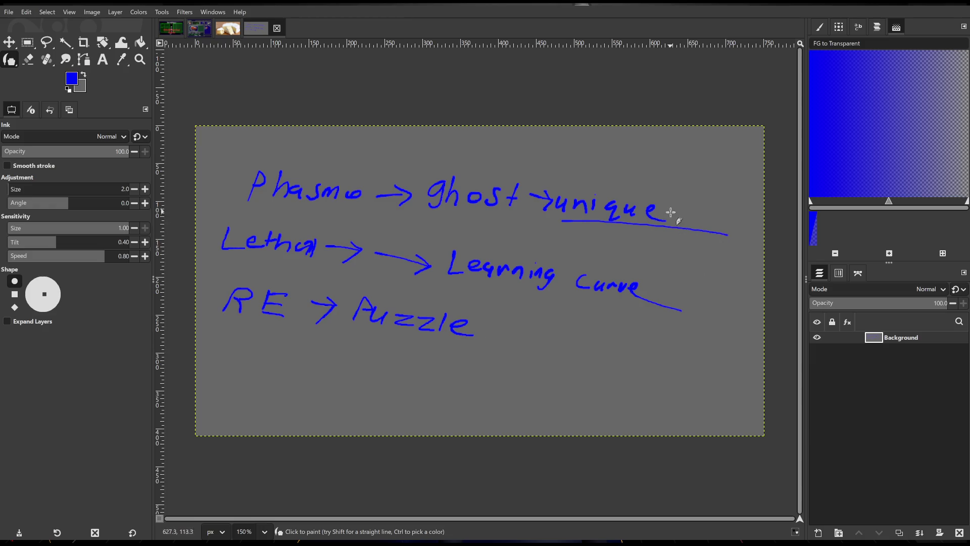
{"action": "mouse_move", "coordinate": [677, 211]}
{"action": "left_mouse_down"}
{"action": "mouse_move", "coordinate": [730, 212]}
{"action": "mouse_move", "coordinate": [710, 233]}
{"action": "left_mouse_up"}
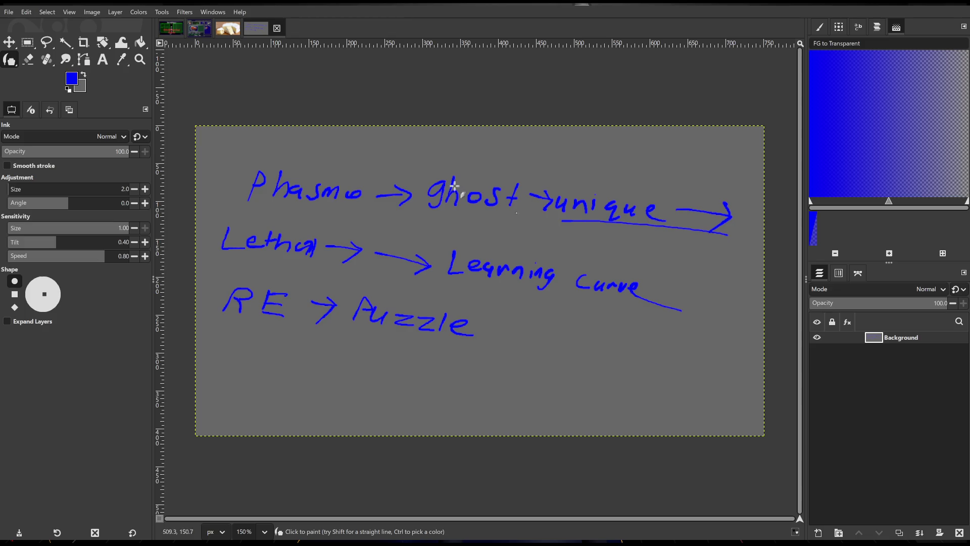
{"action": "key", "text": "ctrl+n"}
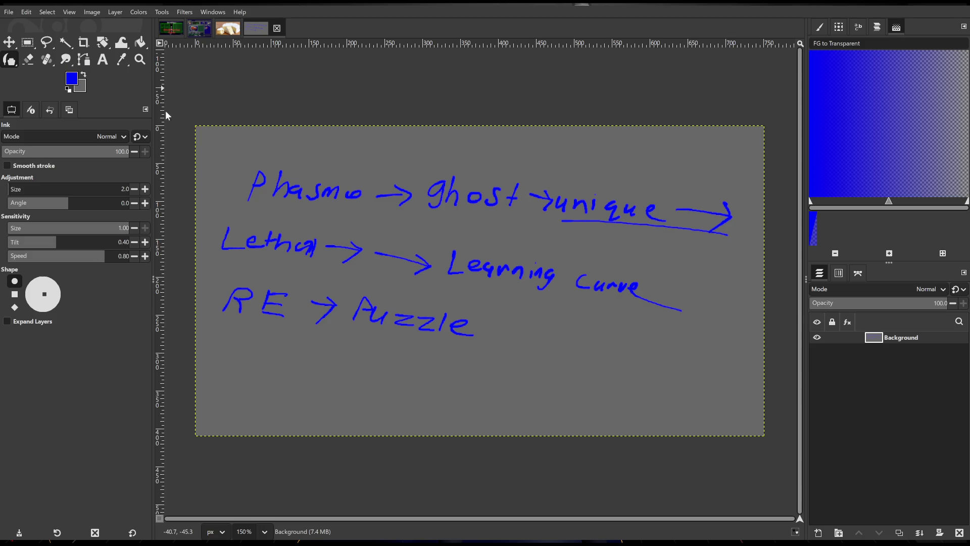
Confirm the new blank image and return to the handwritten notes image
{"action": "key", "text": "Return"}
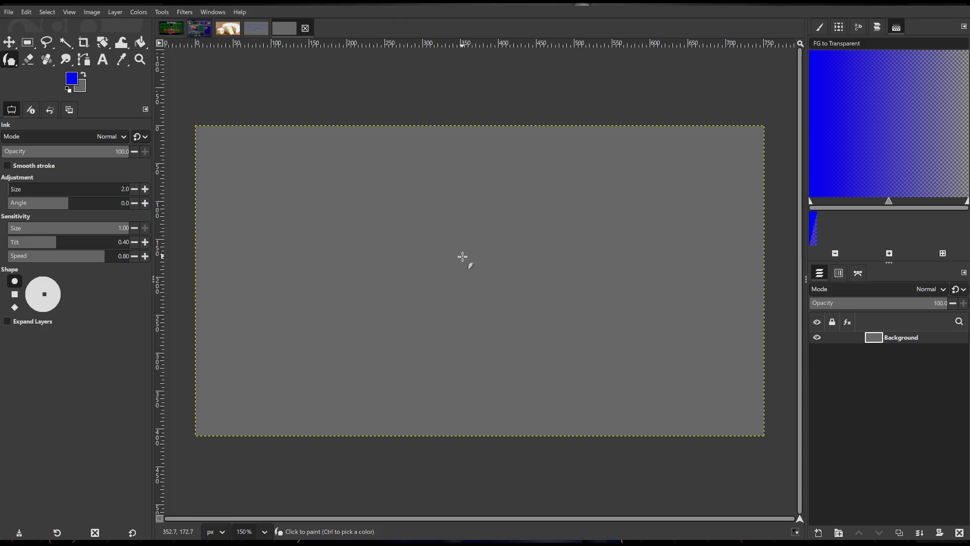
{"action": "left_click", "coordinate": [258, 27]}
{"action": "left_click", "coordinate": [306, 28]}
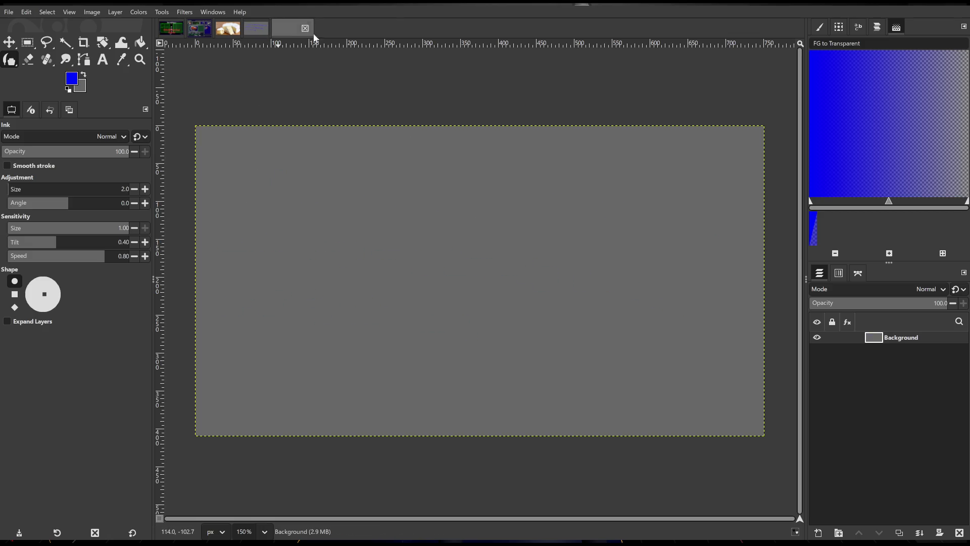
{"action": "left_click", "coordinate": [258, 29]}
Underline 'Puzzle', 'Learning Curve' and 'unique', adding a second line under 'unique'
{"action": "left_click_drag", "start_coordinate": [351, 329], "coordinate": [455, 343]}
{"action": "left_click_drag", "start_coordinate": [450, 283], "coordinate": [635, 297]}
{"action": "left_click_drag", "start_coordinate": [553, 221], "coordinate": [697, 233]}
{"action": "left_click_drag", "start_coordinate": [574, 237], "coordinate": [674, 243]}
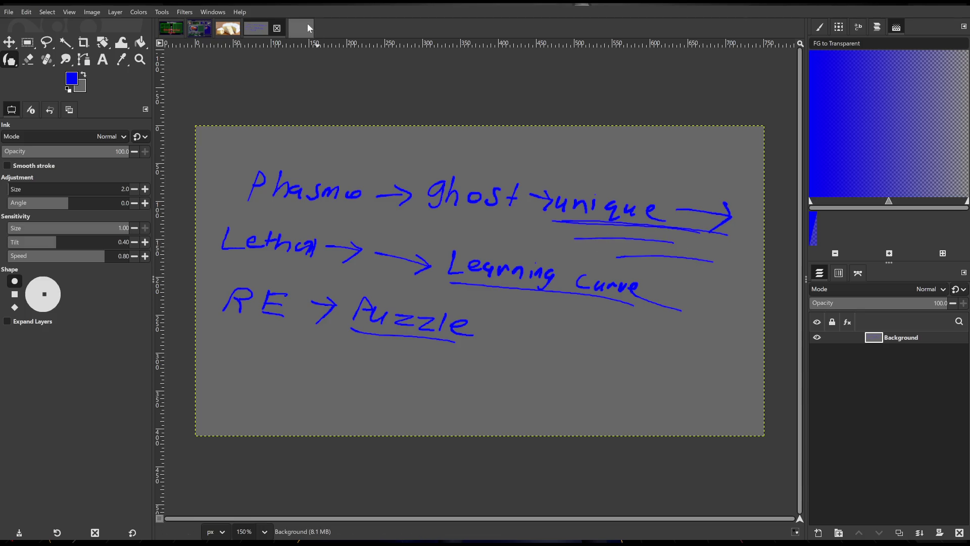
{"action": "left_click", "coordinate": [306, 26]}
Draw a box enclosing 'RE' and a blocky shape extending upward to its right
{"action": "mouse_move", "coordinate": [356, 157]}
{"action": "left_mouse_down"}
{"action": "mouse_move", "coordinate": [377, 260]}
{"action": "mouse_move", "coordinate": [546, 225]}
{"action": "mouse_move", "coordinate": [429, 155]}
{"action": "mouse_move", "coordinate": [351, 159]}
{"action": "left_mouse_up"}
{"action": "mouse_move", "coordinate": [397, 218]}
{"action": "left_mouse_down"}
{"action": "mouse_move", "coordinate": [410, 194]}
{"action": "mouse_move", "coordinate": [416, 221]}
{"action": "mouse_move", "coordinate": [425, 189]}
{"action": "mouse_move", "coordinate": [440, 189]}
{"action": "mouse_move", "coordinate": [449, 221]}
{"action": "left_mouse_up"}
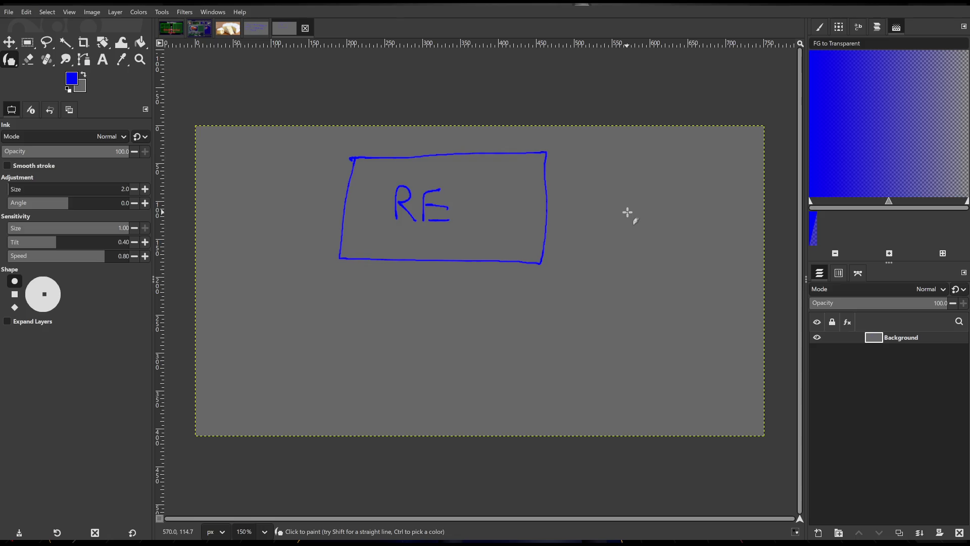
{"action": "mouse_move", "coordinate": [621, 172]}
{"action": "left_mouse_down"}
{"action": "mouse_move", "coordinate": [611, 203]}
{"action": "mouse_move", "coordinate": [650, 208]}
{"action": "mouse_move", "coordinate": [630, 175]}
{"action": "mouse_move", "coordinate": [621, 172]}
{"action": "mouse_move", "coordinate": [673, 244]}
{"action": "mouse_move", "coordinate": [638, 258]}
{"action": "mouse_move", "coordinate": [644, 216]}
{"action": "left_mouse_up"}
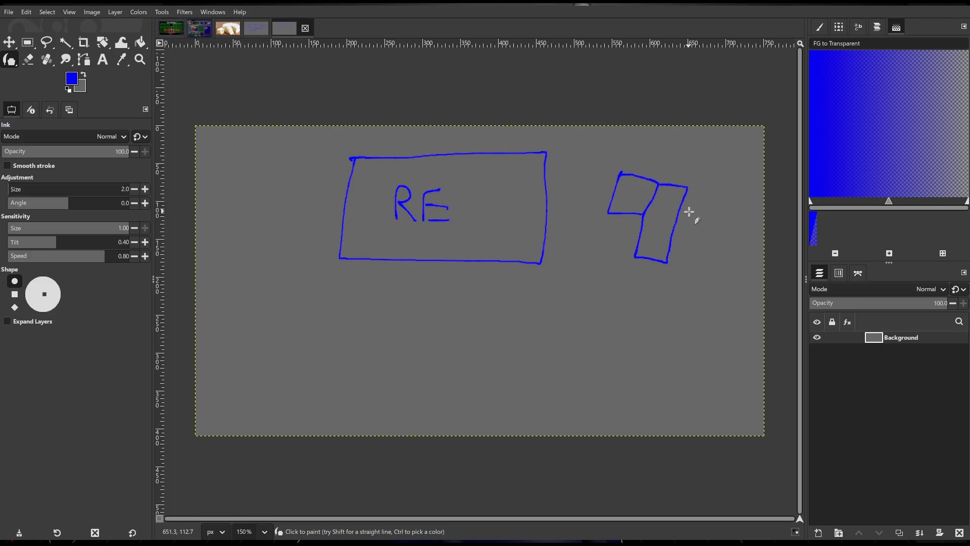
{"action": "mouse_move", "coordinate": [692, 182]}
{"action": "left_mouse_down"}
{"action": "mouse_move", "coordinate": [681, 212]}
{"action": "mouse_move", "coordinate": [730, 199]}
{"action": "mouse_move", "coordinate": [700, 197]}
{"action": "mouse_move", "coordinate": [699, 162]}
{"action": "left_mouse_up"}
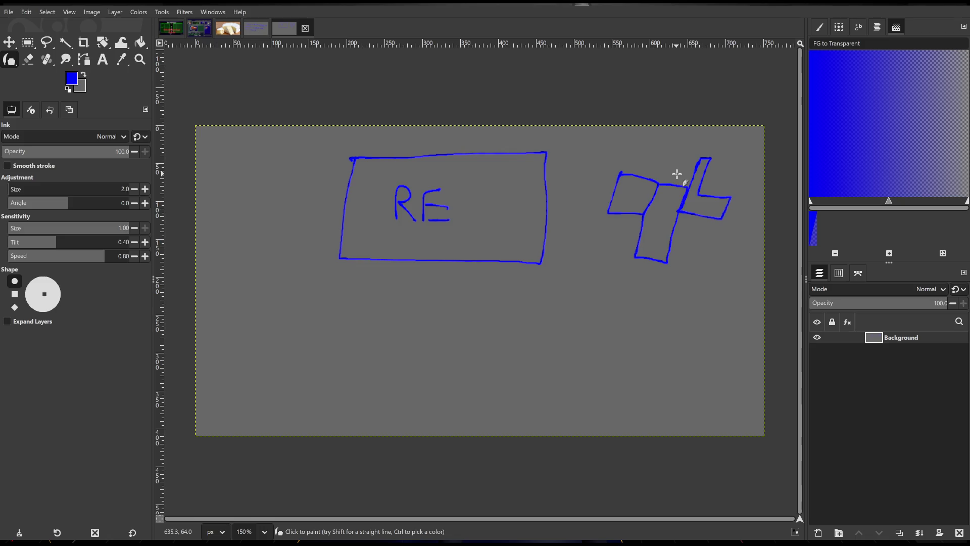
Undo the shapes right of the RE box, then retrace its outline with an arrow, dots and small square
{"action": "key", "text": "ctrl+z"}
{"action": "key", "text": "ctrl+z"}
{"action": "key", "text": "ctrl+z"}
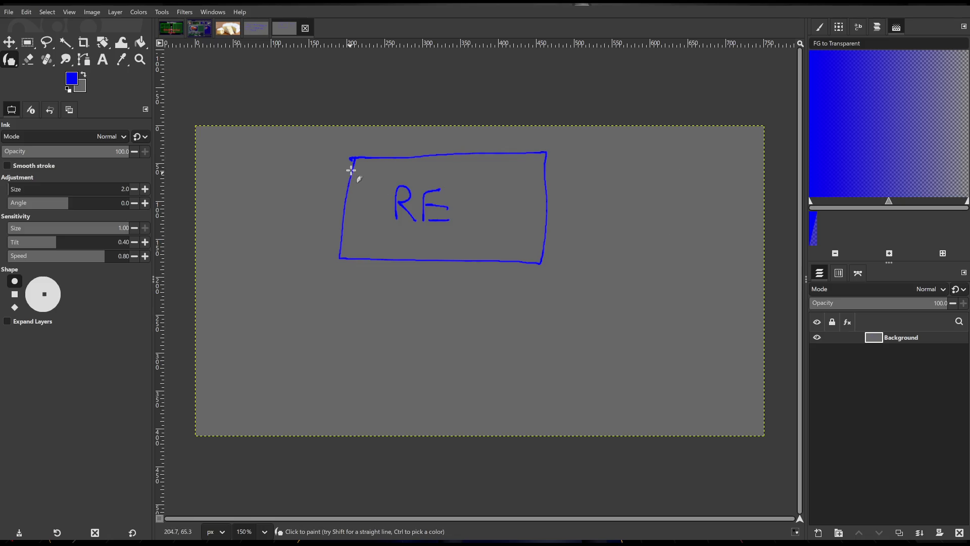
{"action": "mouse_move", "coordinate": [353, 154]}
{"action": "left_mouse_down"}
{"action": "mouse_move", "coordinate": [340, 253]}
{"action": "mouse_move", "coordinate": [511, 273]}
{"action": "mouse_move", "coordinate": [554, 157]}
{"action": "mouse_move", "coordinate": [317, 152]}
{"action": "left_mouse_up"}
{"action": "mouse_move", "coordinate": [430, 243]}
{"action": "left_mouse_down"}
{"action": "mouse_move", "coordinate": [423, 280]}
{"action": "mouse_move", "coordinate": [437, 240]}
{"action": "mouse_move", "coordinate": [443, 276]}
{"action": "left_mouse_up"}
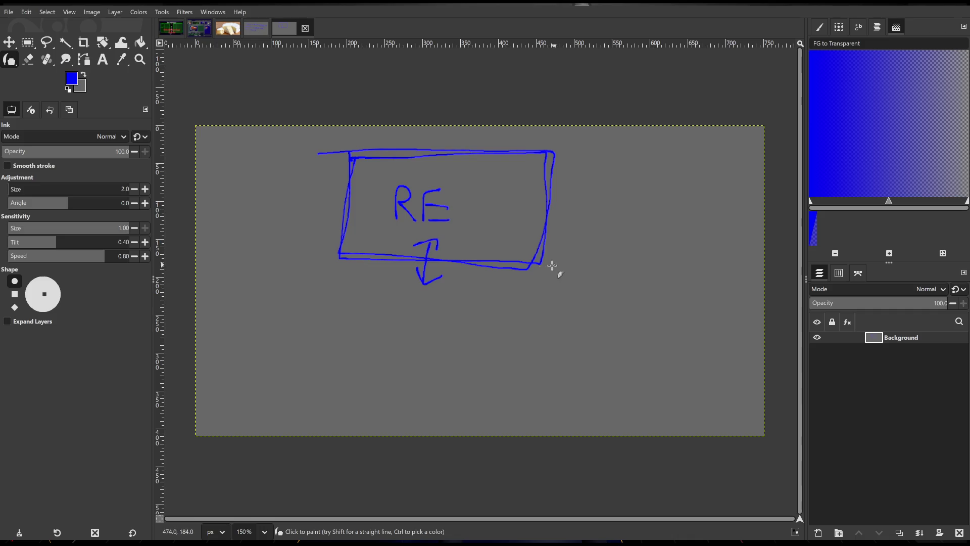
{"action": "left_click", "coordinate": [482, 295]}
{"action": "left_click", "coordinate": [485, 247]}
{"action": "mouse_move", "coordinate": [481, 261]}
{"action": "left_mouse_down"}
{"action": "mouse_move", "coordinate": [498, 277]}
{"action": "mouse_move", "coordinate": [478, 260]}
{"action": "left_mouse_up"}
{"action": "mouse_move", "coordinate": [346, 149]}
{"action": "left_mouse_down"}
{"action": "mouse_move", "coordinate": [336, 262]}
{"action": "mouse_move", "coordinate": [520, 268]}
{"action": "mouse_move", "coordinate": [551, 237]}
{"action": "mouse_move", "coordinate": [560, 150]}
{"action": "mouse_move", "coordinate": [345, 156]}
{"action": "left_mouse_up"}
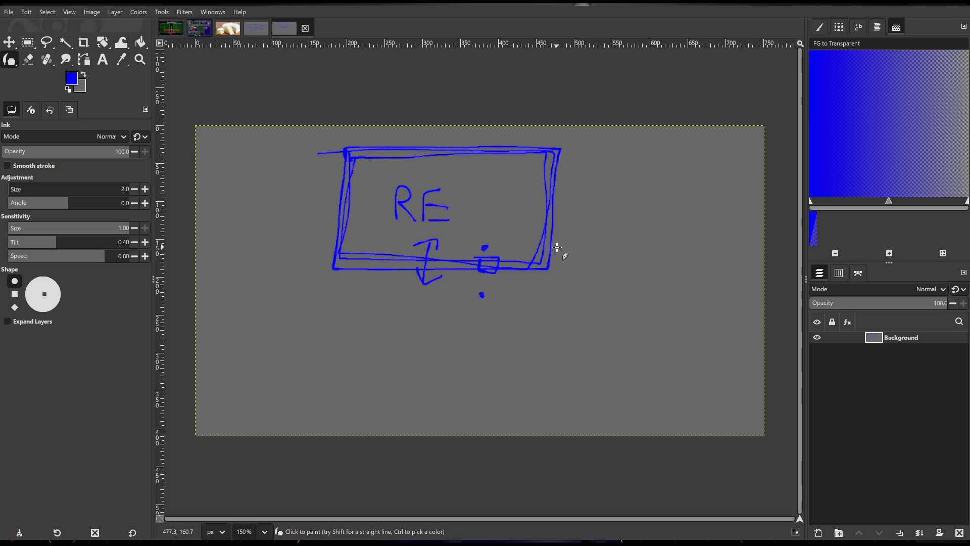
Undo the retraced outline, square, dots and arrow, leaving only the RE box, then glance at the notes image
{"action": "key", "text": "ctrl+z"}
{"action": "key", "text": "ctrl+z"}
{"action": "key", "text": "ctrl+z"}
{"action": "key", "text": "ctrl+z"}
{"action": "key", "text": "ctrl+z"}
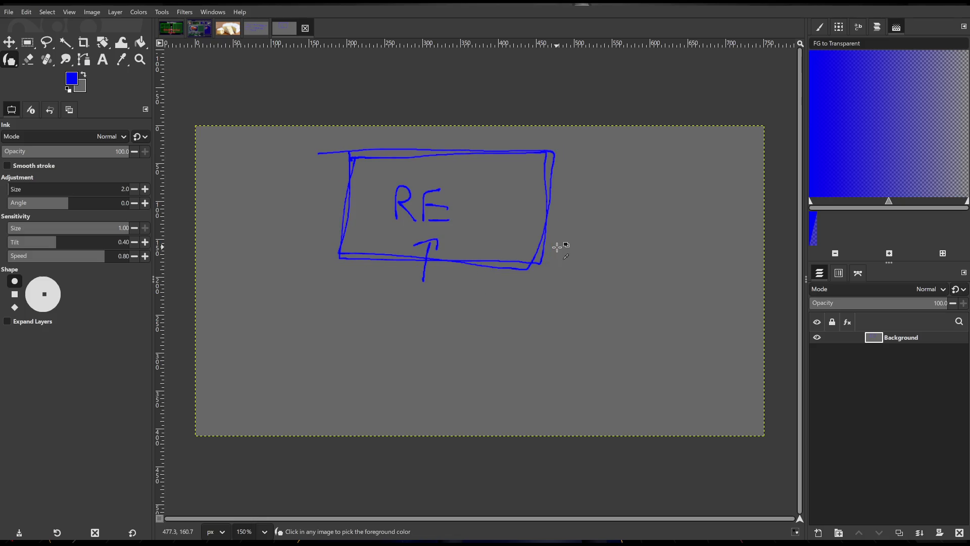
{"action": "key", "text": "ctrl+z"}
{"action": "key", "text": "ctrl+z"}
{"action": "key", "text": "ctrl+z"}
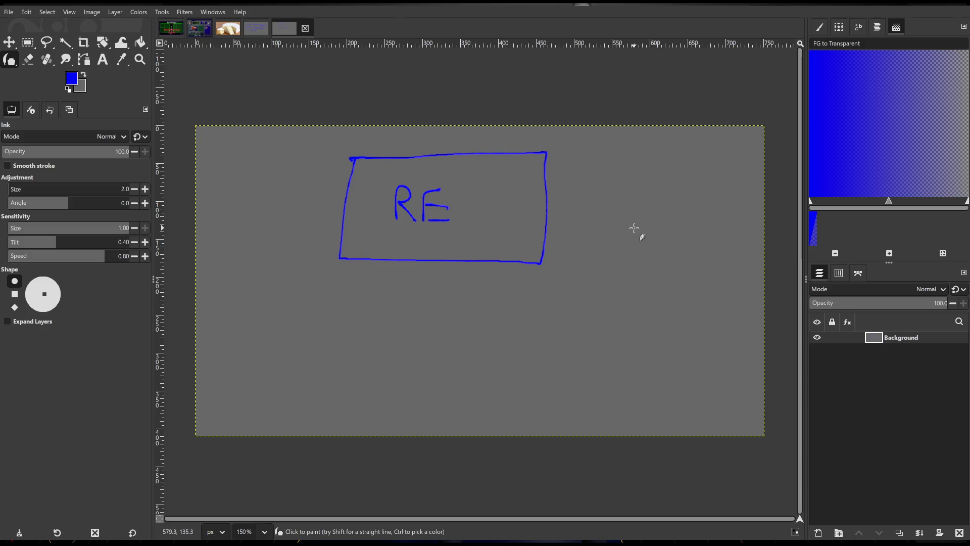
{"action": "left_click", "coordinate": [256, 28]}
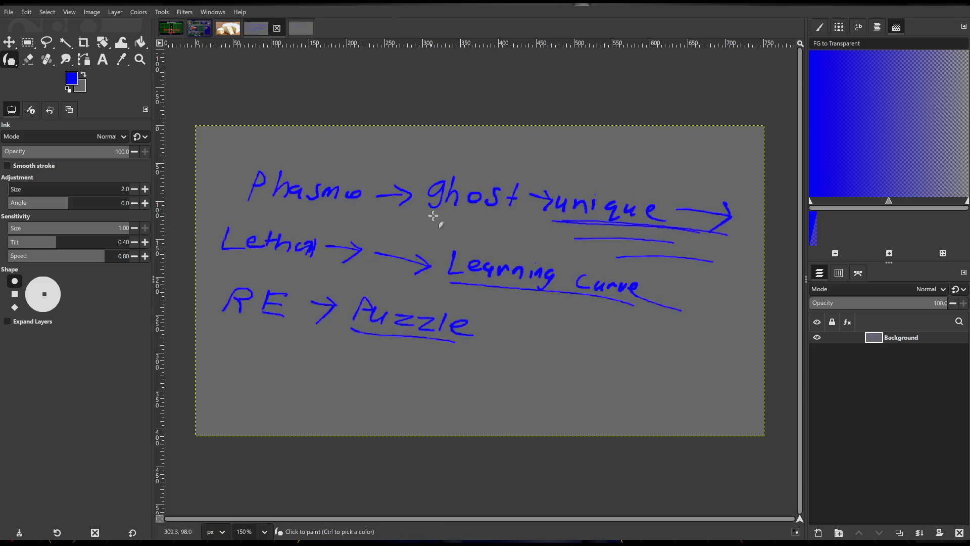
{"action": "left_click", "coordinate": [301, 28]}
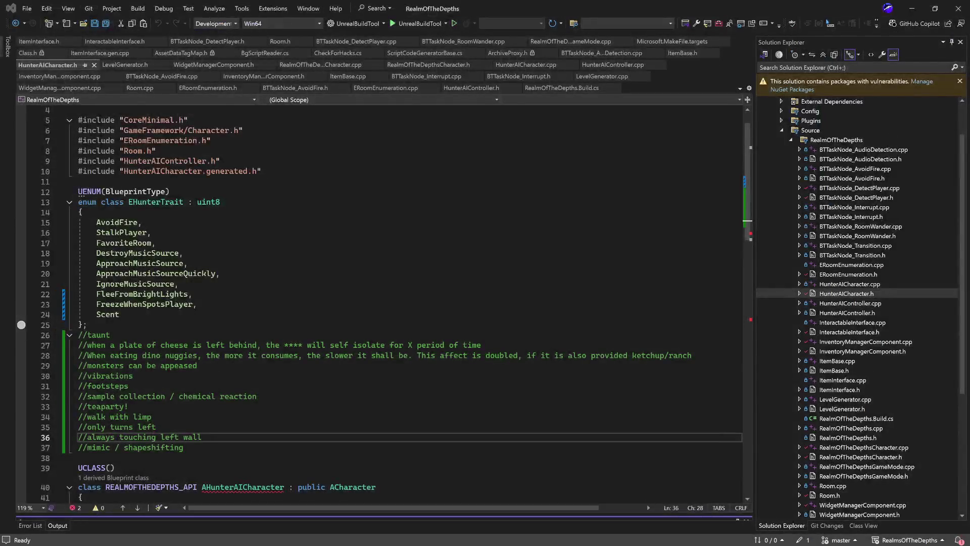
{"action": "scroll", "coordinate": [405, 303], "scroll_direction": "down", "scroll_amount": 4}
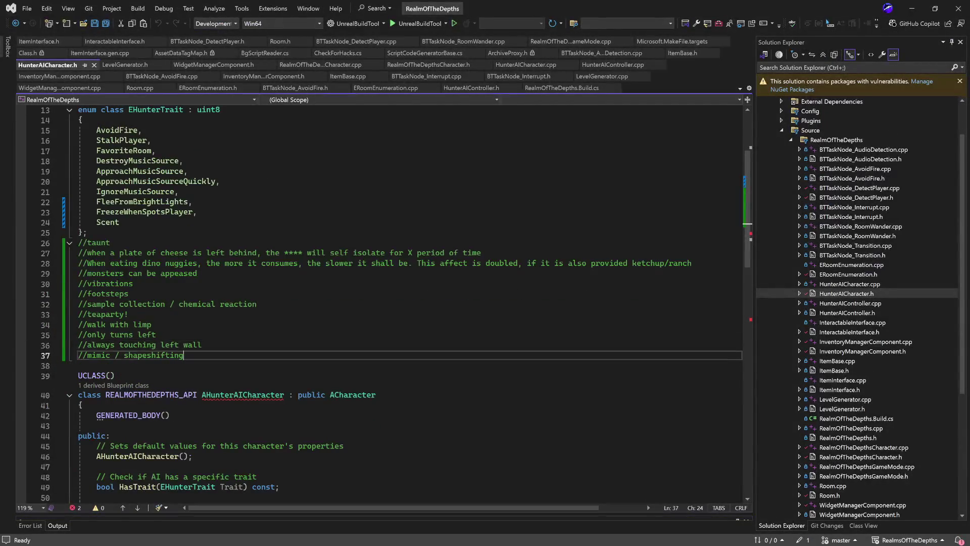
Look over the EHunterTrait entries in HunterAICharacter.h and highlight the FleeFromBrightLights trait
{"action": "key", "text": "shift+Up"}
{"action": "key", "text": "shift+Up"}
{"action": "key", "text": "shift+Up"}
{"action": "key", "text": "shift+Home"}
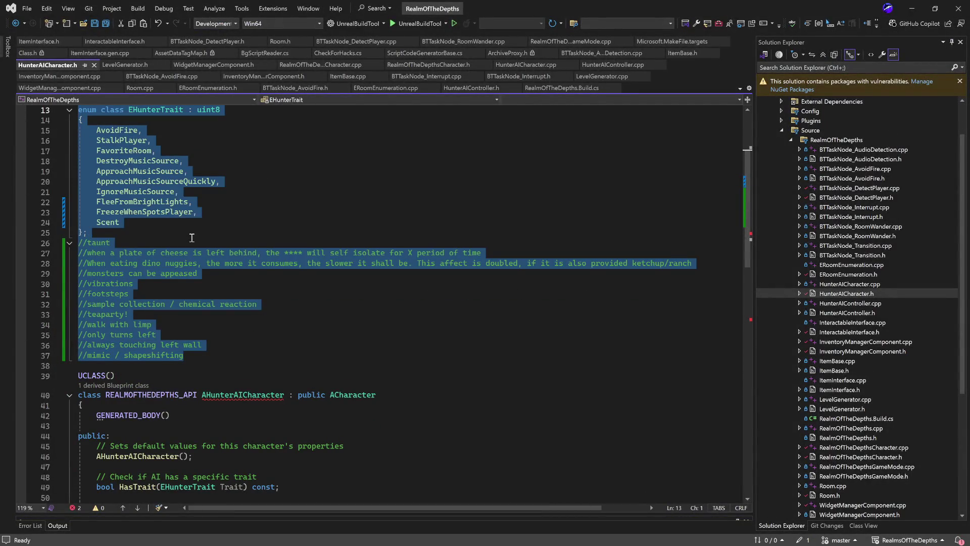
{"action": "left_click", "coordinate": [192, 235]}
{"action": "scroll", "coordinate": [254, 317], "scroll_direction": "up", "scroll_amount": 3}
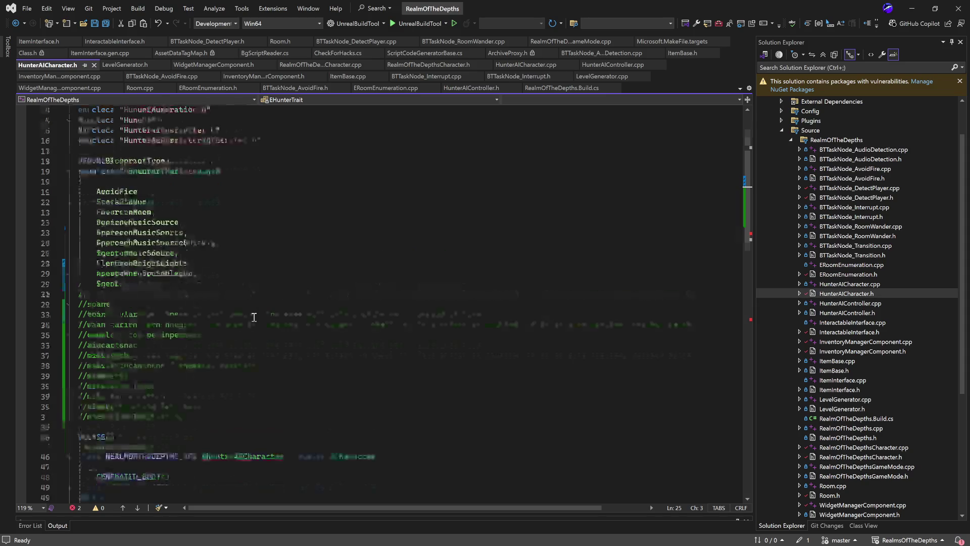
{"action": "left_click", "coordinate": [167, 242]}
{"action": "key", "text": "shift+Up"}
{"action": "key", "text": "shift+Up"}
{"action": "key", "text": "shift+Home"}
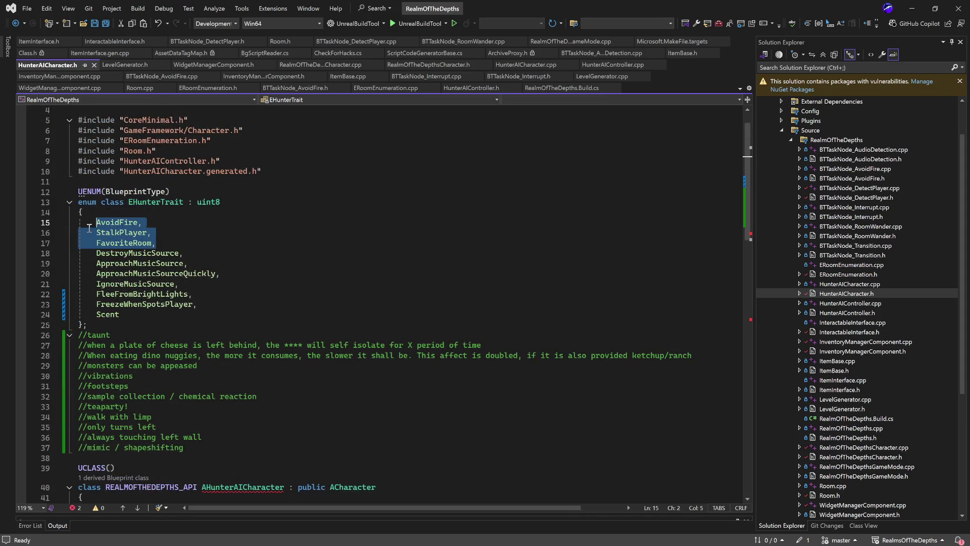
{"action": "left_click", "coordinate": [200, 255]}
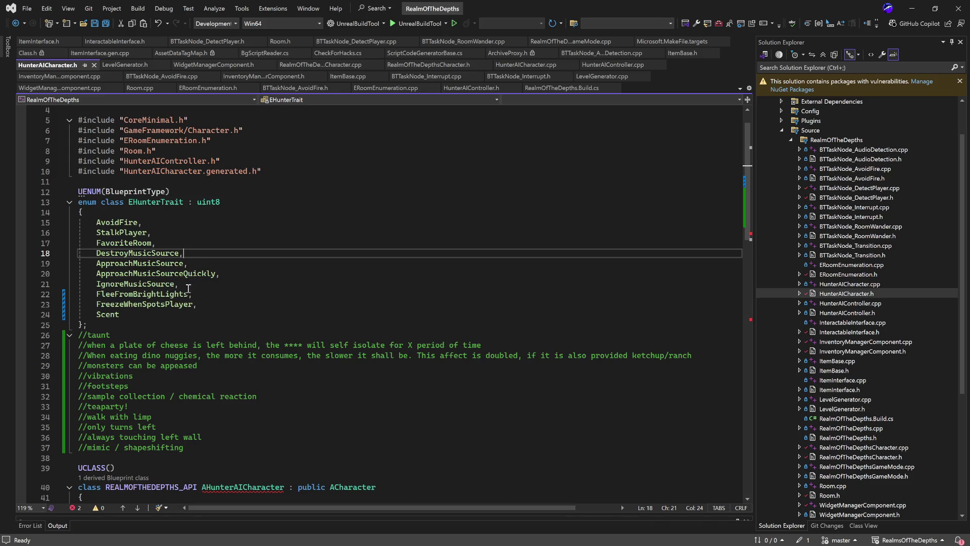
{"action": "left_click_drag", "start_coordinate": [210, 295], "coordinate": [77, 295]}
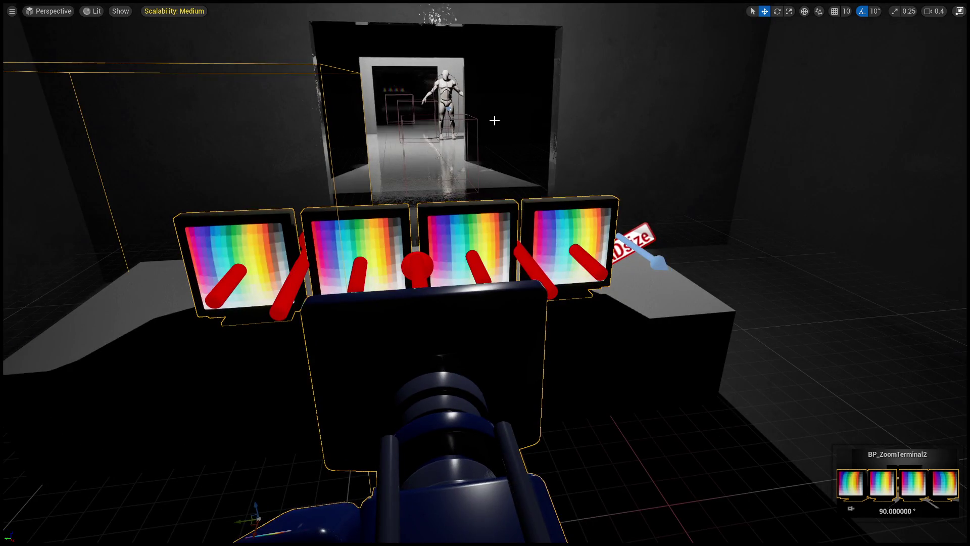
Leave full-screen, start play-testing, and zoom in on the green MARI profile monitor
{"action": "key", "text": "F11"}
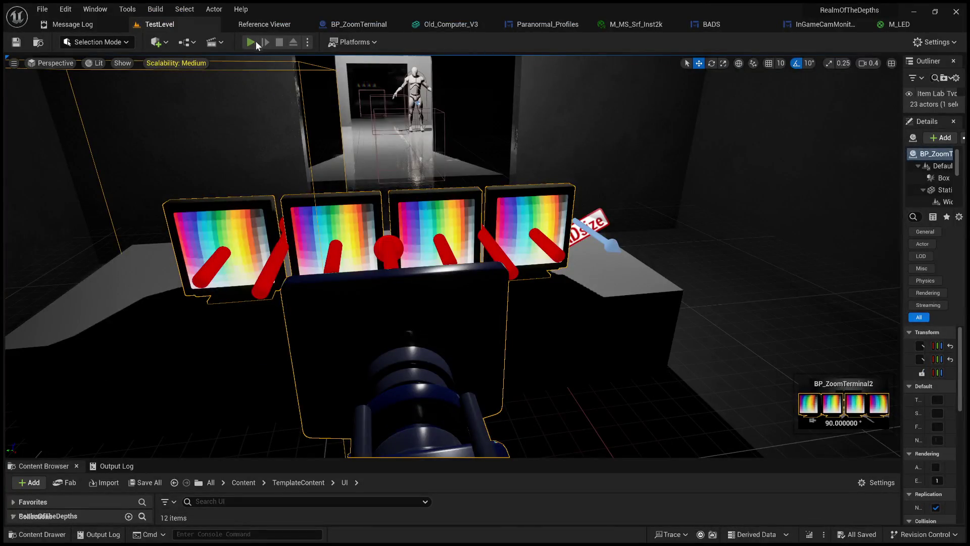
{"action": "left_click", "coordinate": [256, 41]}
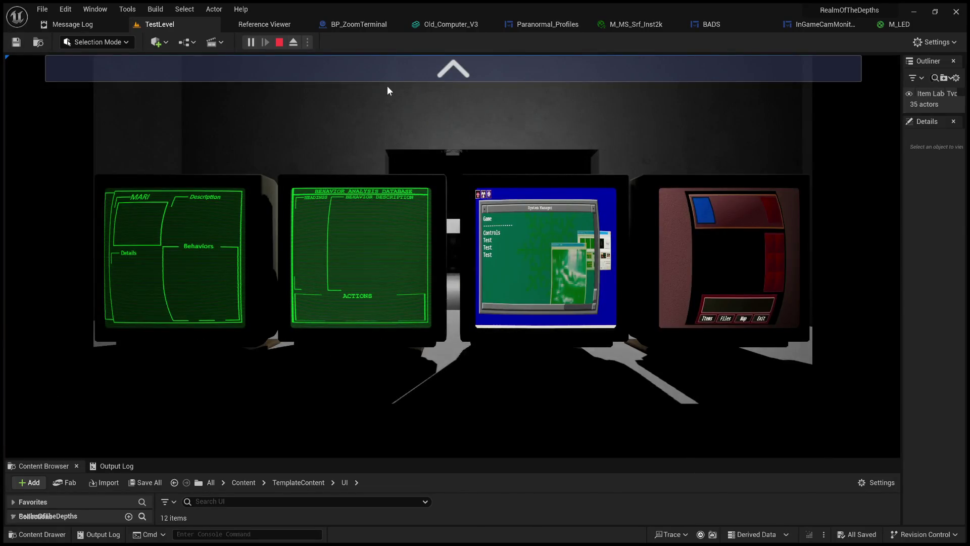
{"action": "left_click", "coordinate": [393, 69]}
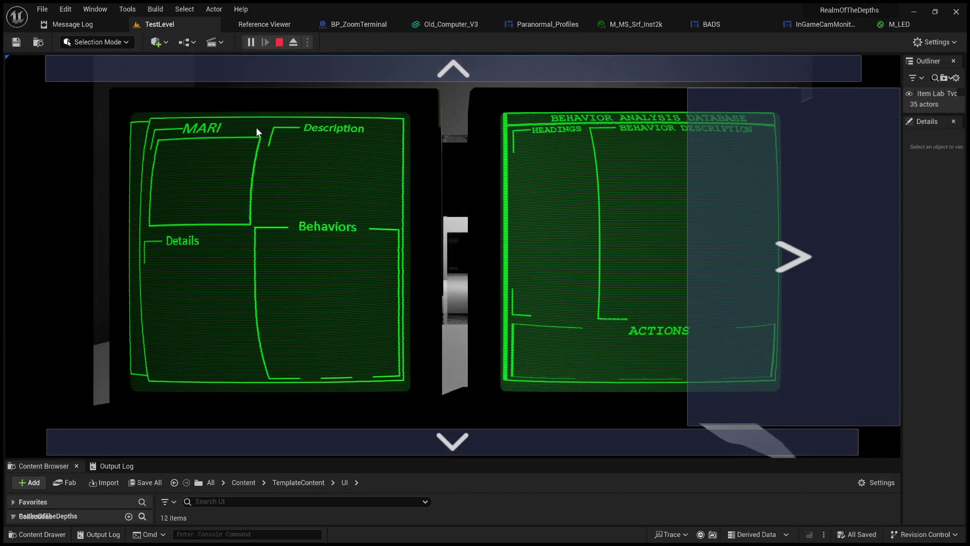
{"action": "left_click", "coordinate": [416, 69]}
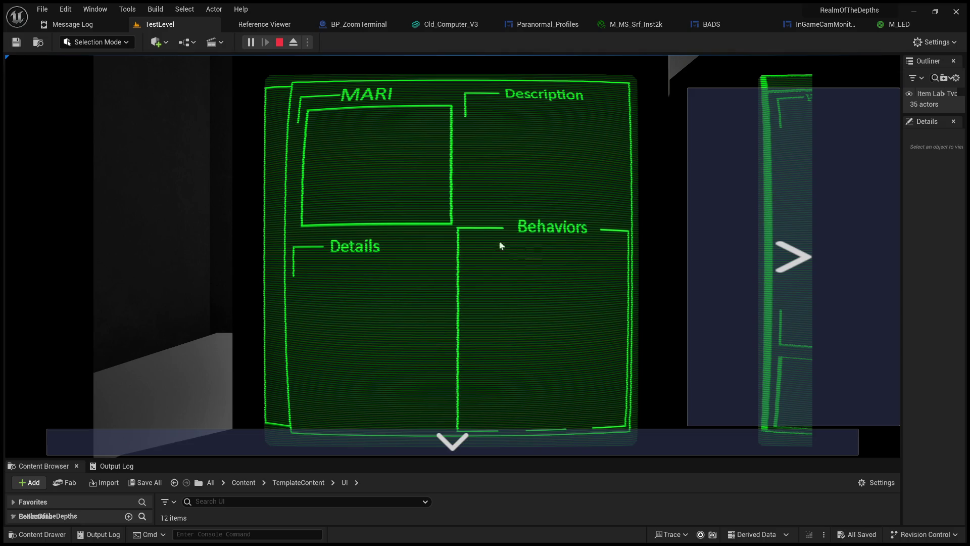
Flip between the MARI profile and Behavior Analysis Database pages, then zoom out and stop playing
{"action": "left_click", "coordinate": [752, 238]}
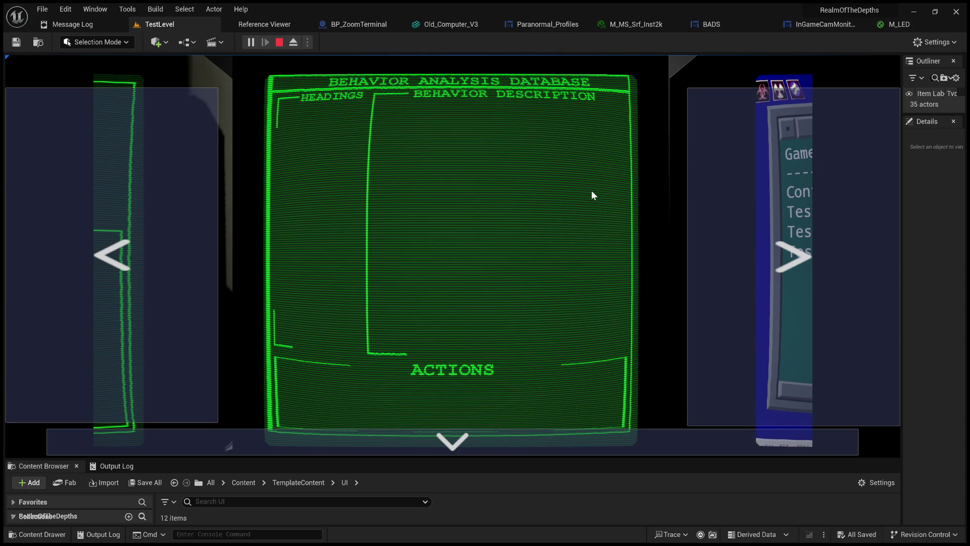
{"action": "left_click", "coordinate": [167, 200]}
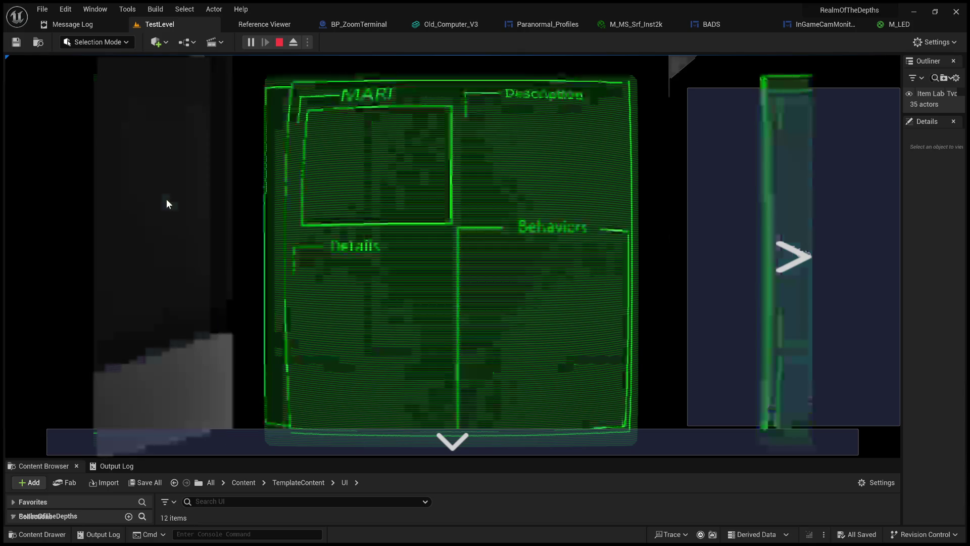
{"action": "left_click", "coordinate": [801, 180]}
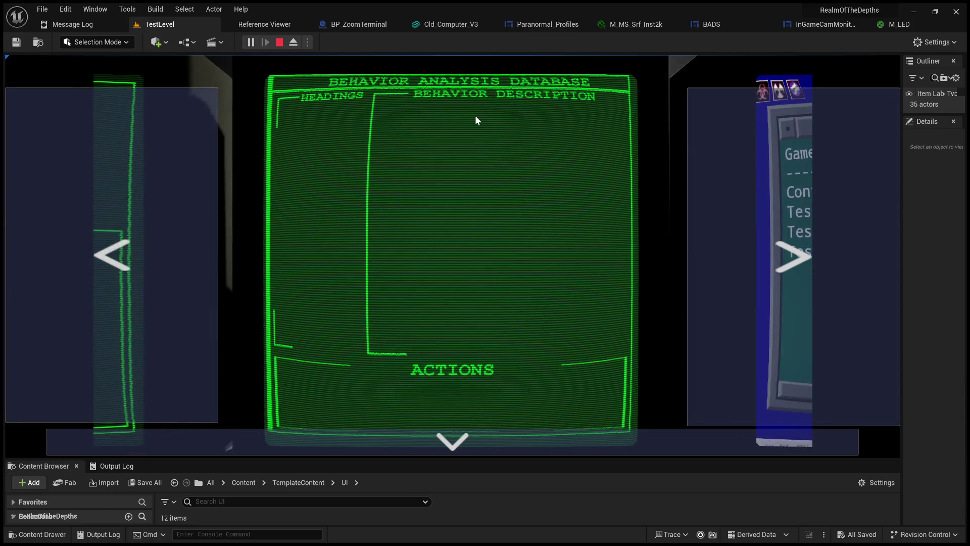
{"action": "left_click", "coordinate": [162, 264]}
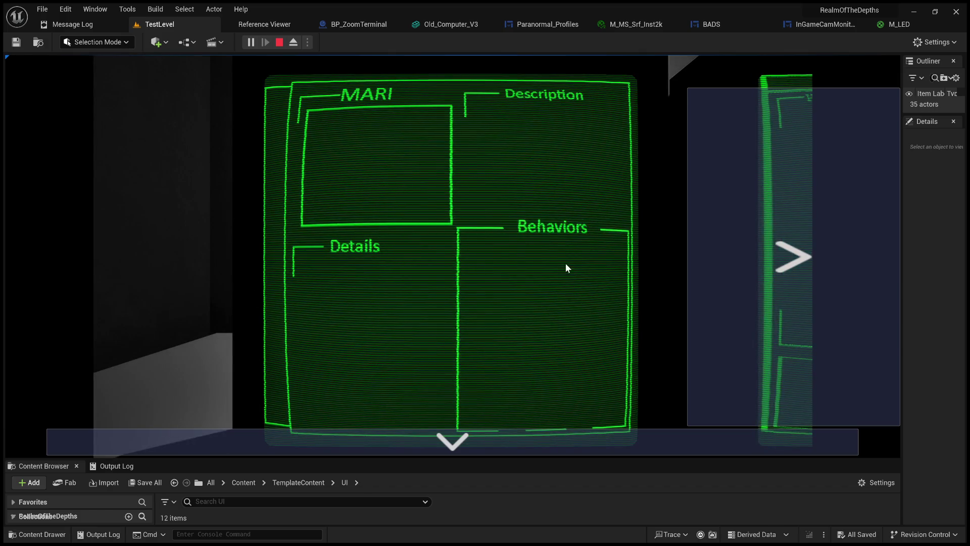
{"action": "left_click", "coordinate": [768, 221]}
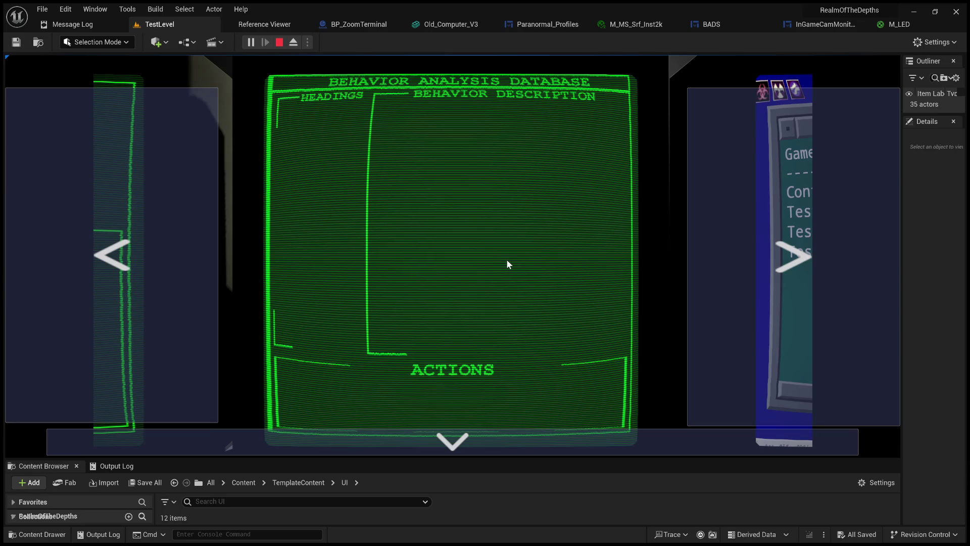
{"action": "right_click", "coordinate": [506, 259]}
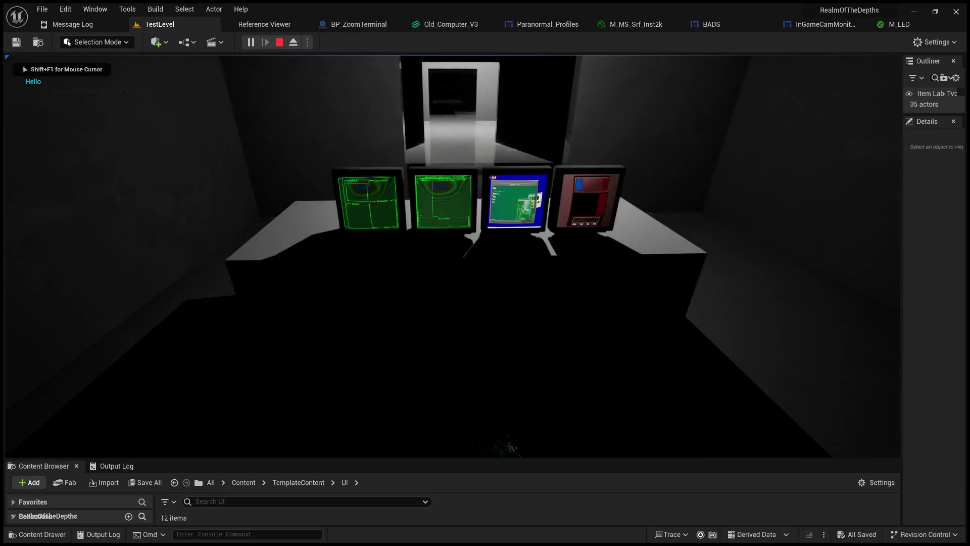
{"action": "key", "text": "Escape"}
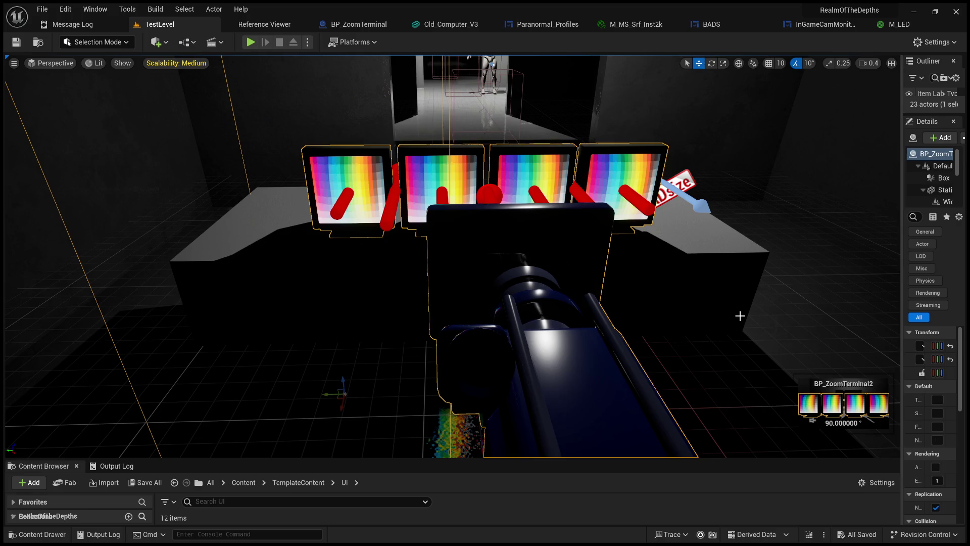
{"action": "left_click", "coordinate": [251, 42]}
{"action": "left_click", "coordinate": [341, 161]}
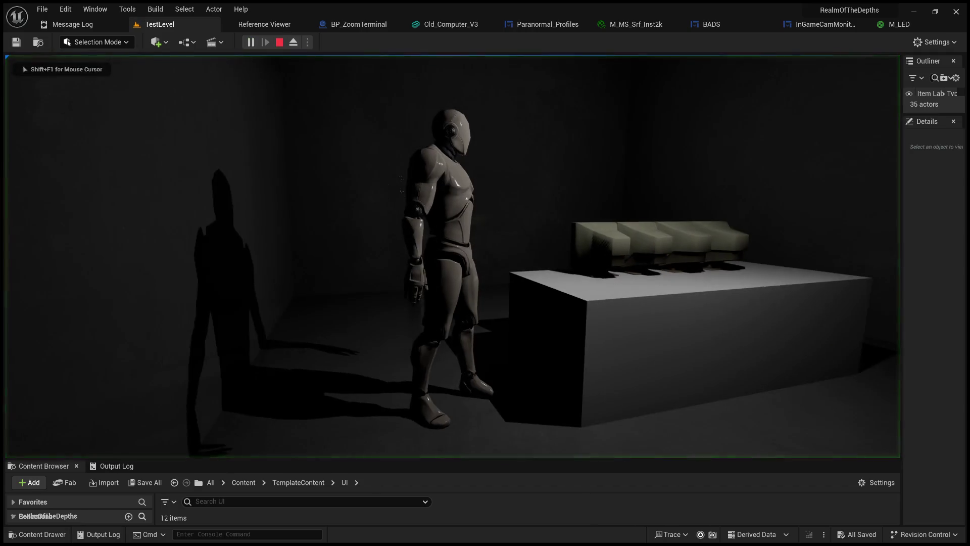
{"action": "left_click", "coordinate": [280, 42]}
{"action": "left_click", "coordinate": [250, 42]}
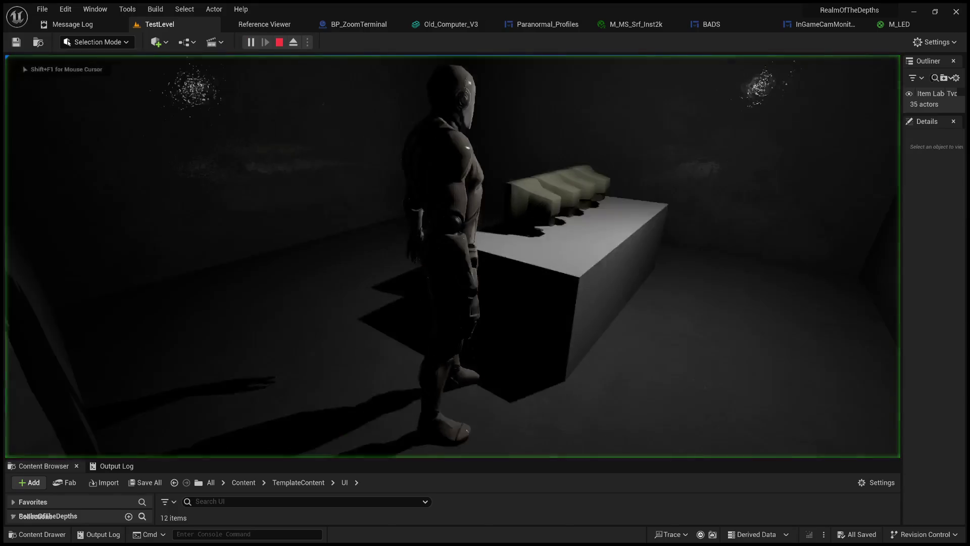
{"action": "left_click", "coordinate": [303, 202]}
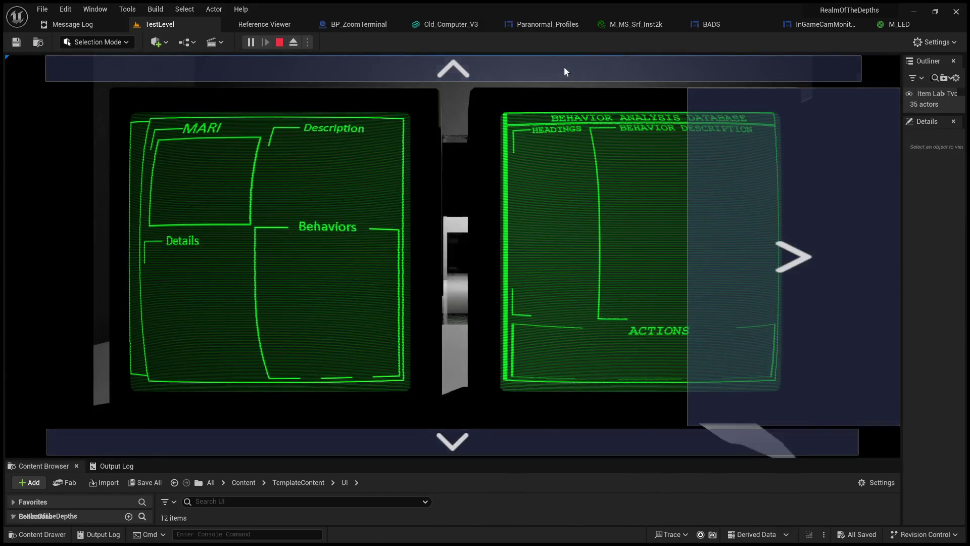
{"action": "left_click", "coordinate": [564, 68]}
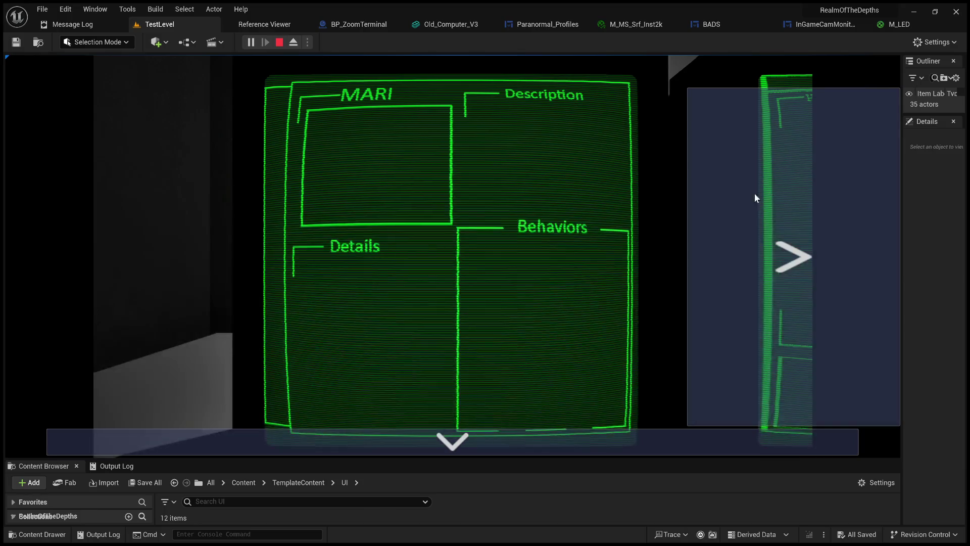
{"action": "left_click", "coordinate": [696, 196]}
{"action": "key", "text": "Escape"}
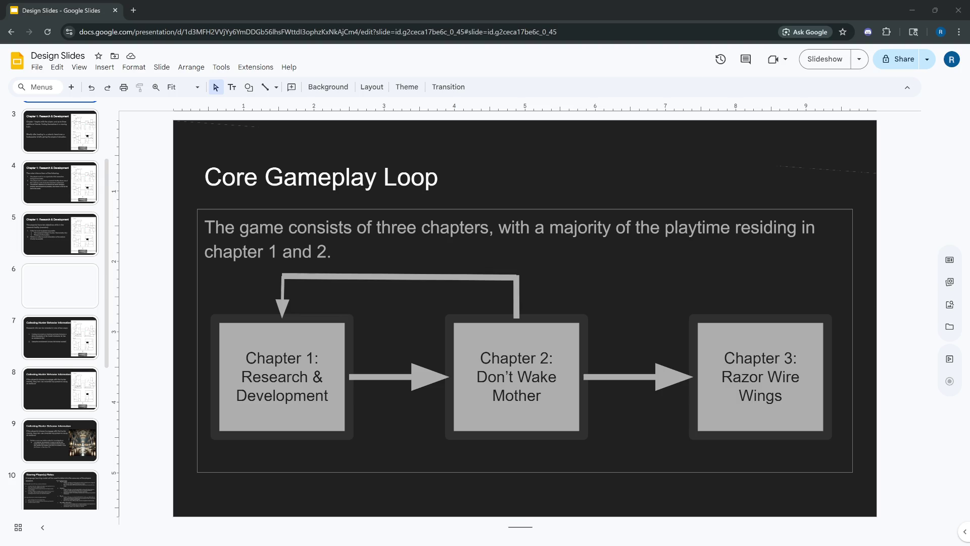
Step through the slides from Chapter 1 to the final Chapter 2: Don't Wake Mother slide, then close the browser
{"action": "key", "text": "Down"}
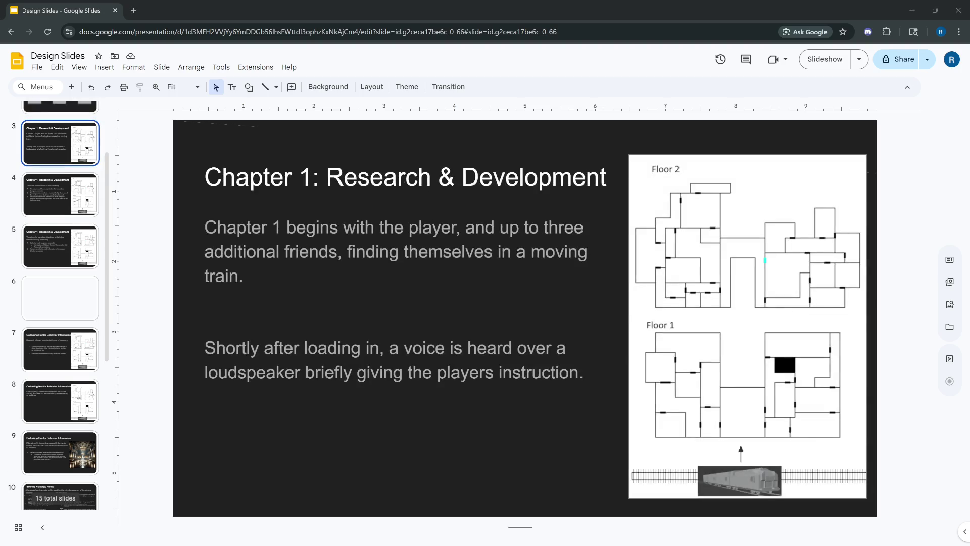
{"action": "key", "text": "Down"}
{"action": "key", "text": "Down"}
{"action": "key", "text": "Down"}
{"action": "key", "text": "Down"}
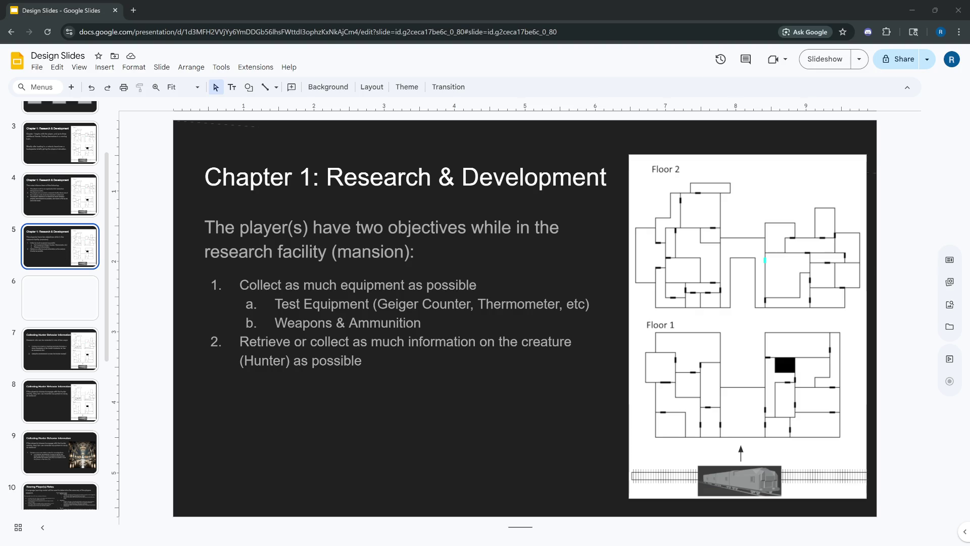
{"action": "key", "text": "Up"}
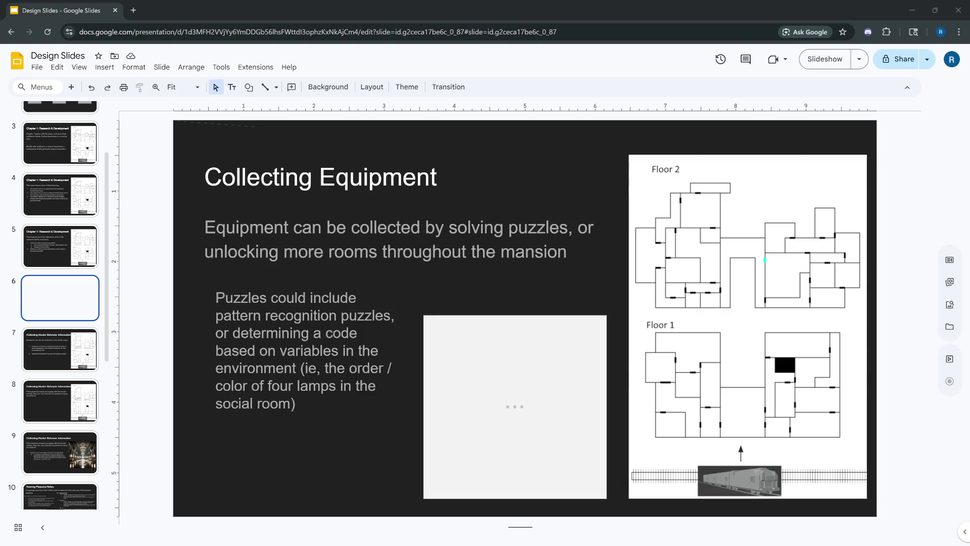
{"action": "key", "text": "Down"}
{"action": "key", "text": "Down"}
{"action": "key", "text": "Down"}
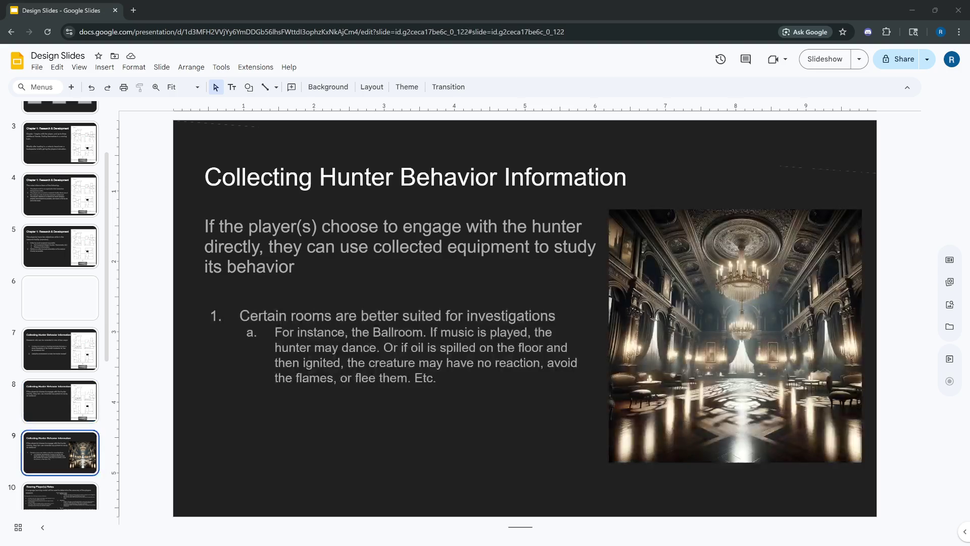
{"action": "key", "text": "Down"}
{"action": "key", "text": "Down"}
{"action": "key", "text": "Down"}
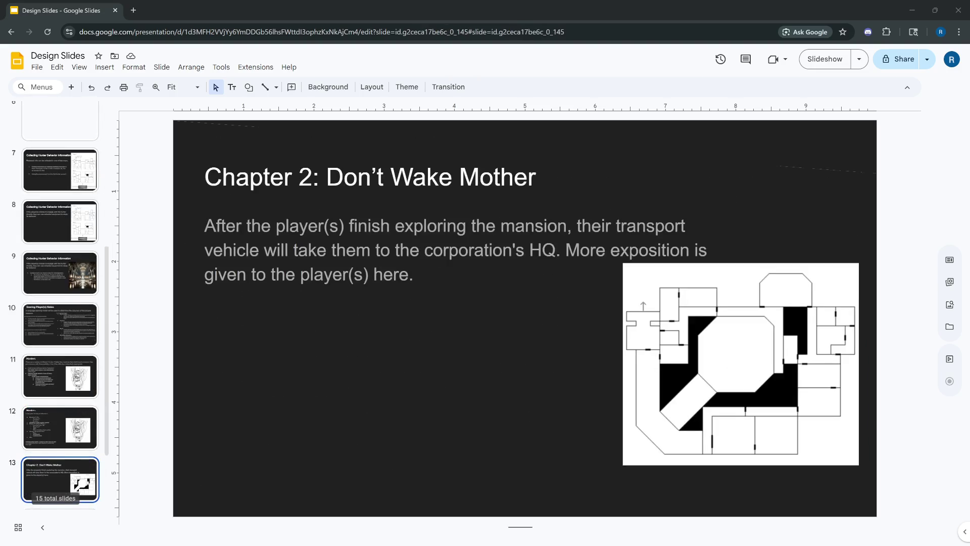
{"action": "key", "text": "Down"}
{"action": "key", "text": "Down"}
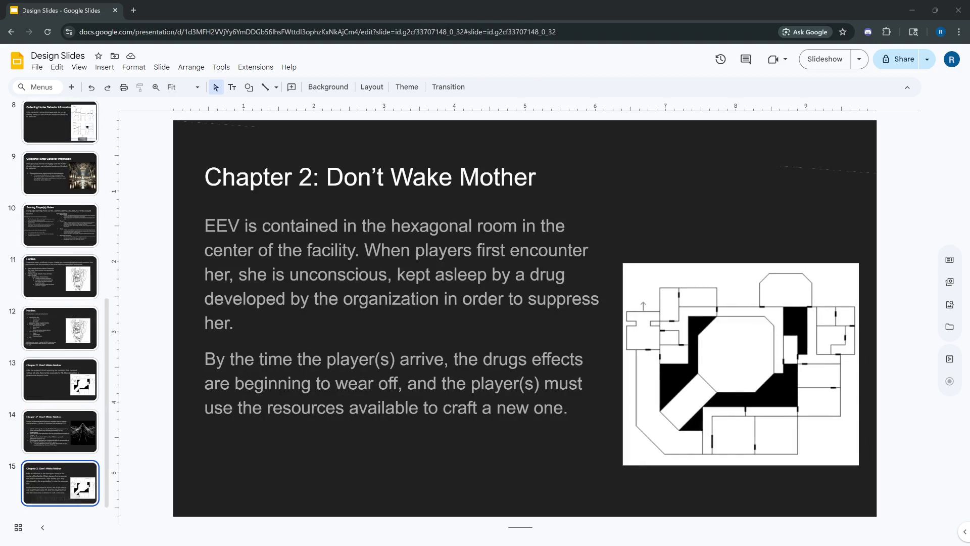
{"action": "left_click", "coordinate": [958, 10]}
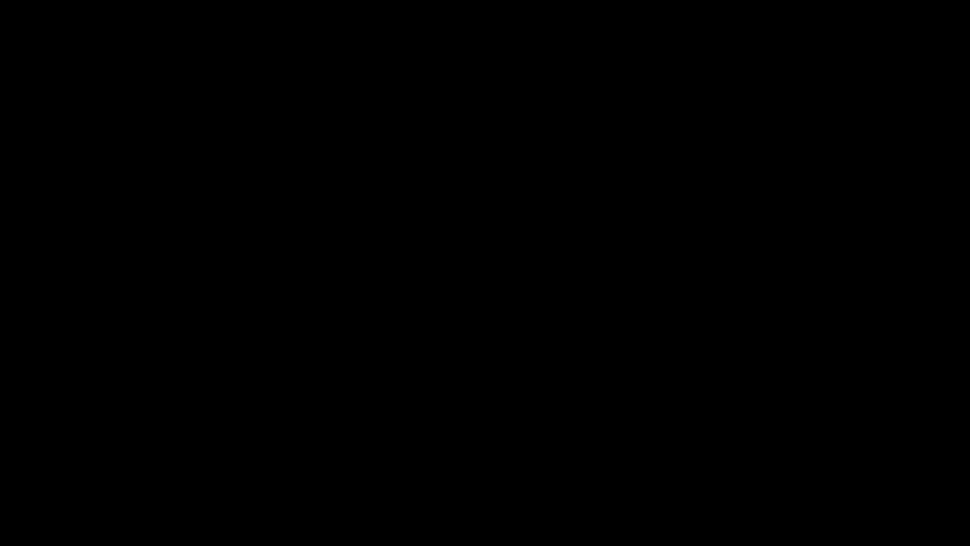
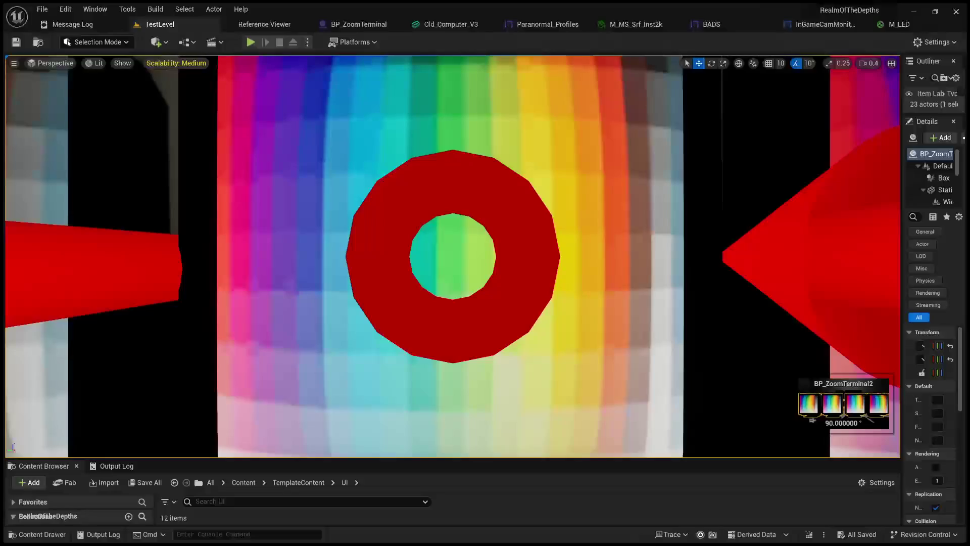
Enlarge the content browser and show the top-level Content folders
{"action": "left_click_drag", "start_coordinate": [285, 458], "coordinate": [281, 210]}
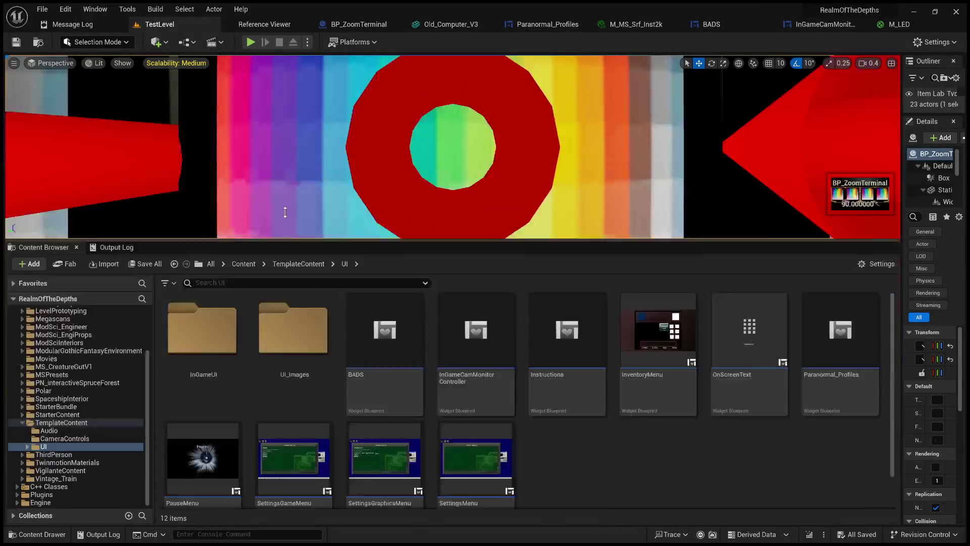
{"action": "left_click", "coordinate": [243, 235]}
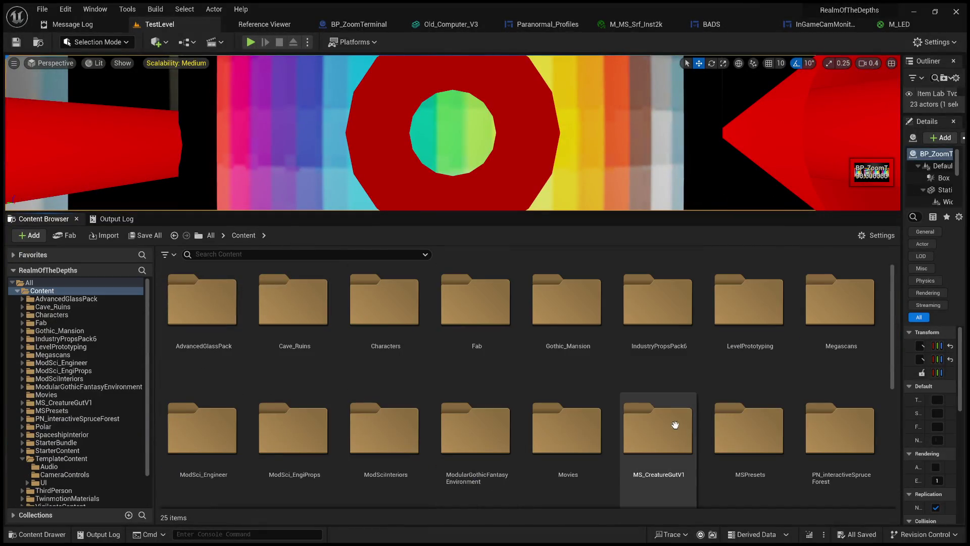
{"action": "scroll", "coordinate": [628, 407], "scroll_direction": "down", "scroll_amount": 3}
{"action": "scroll", "coordinate": [430, 391], "scroll_direction": "down", "scroll_amount": 2}
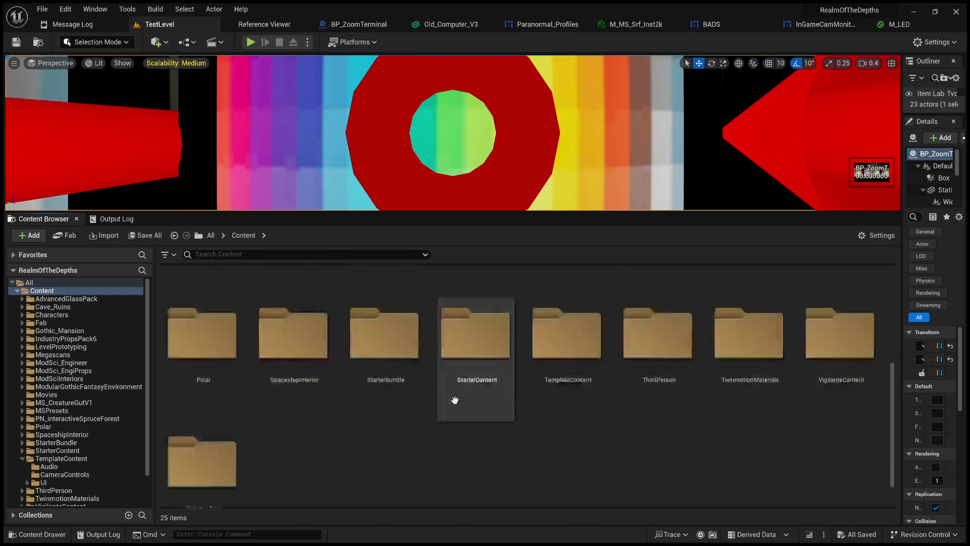
{"action": "scroll", "coordinate": [458, 409], "scroll_direction": "up", "scroll_amount": 3}
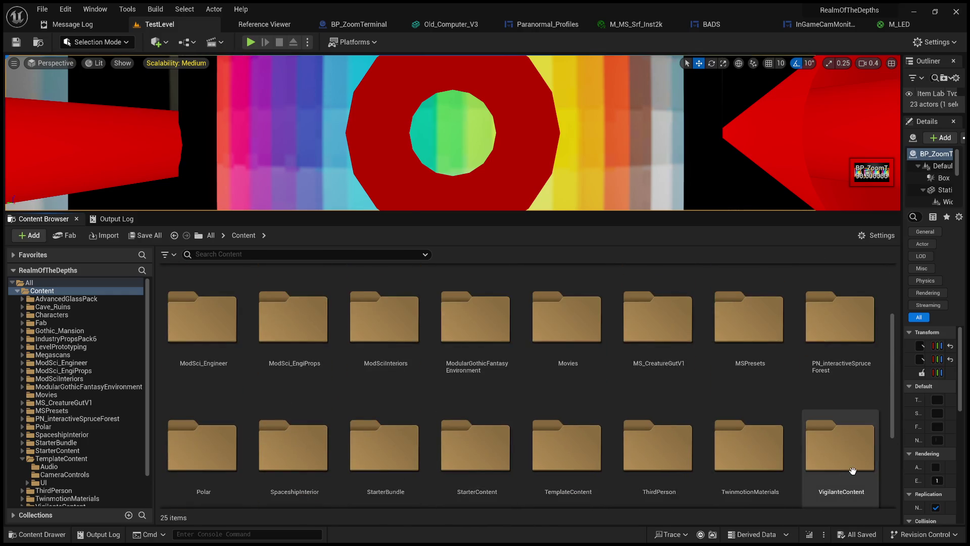
{"action": "scroll", "coordinate": [808, 439], "scroll_direction": "up", "scroll_amount": 3}
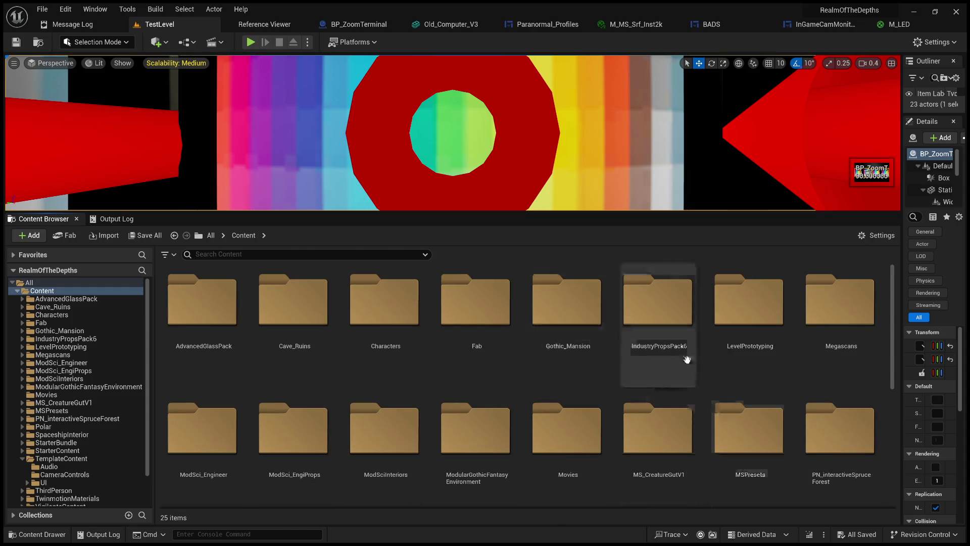
Browse LevelPrototyping > NavigationSystem > Hunter1 and open the ai_HunterController blueprint
{"action": "double_click", "coordinate": [747, 356]}
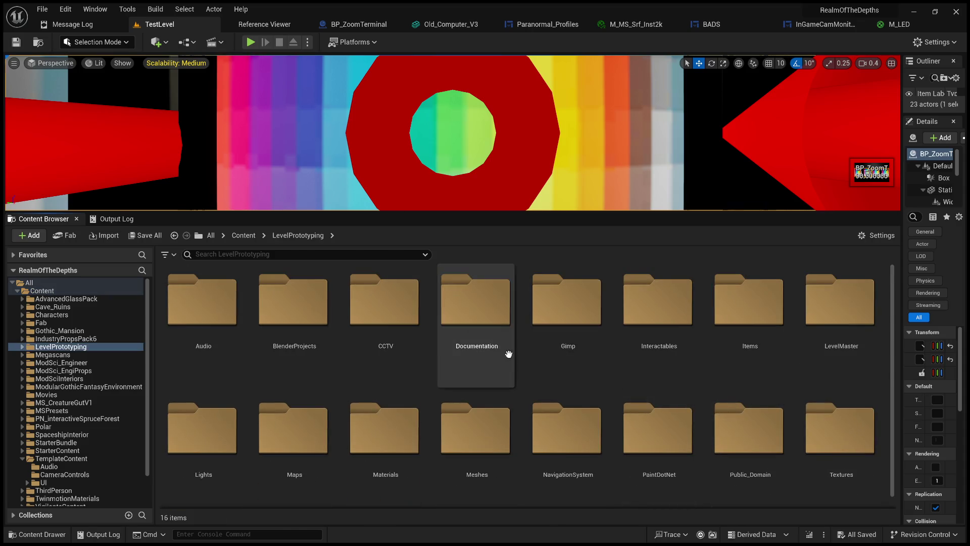
{"action": "double_click", "coordinate": [569, 424]}
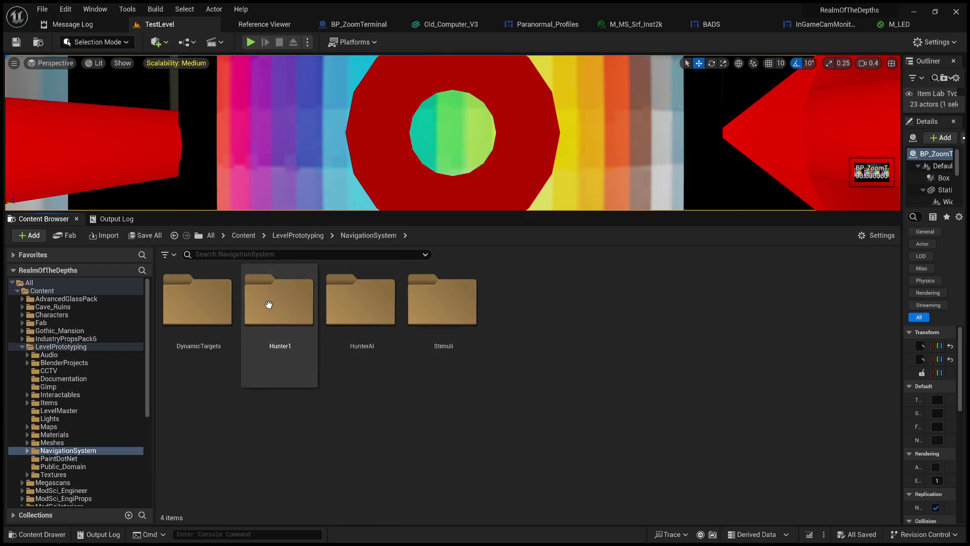
{"action": "double_click", "coordinate": [281, 306]}
{"action": "left_click", "coordinate": [178, 315]}
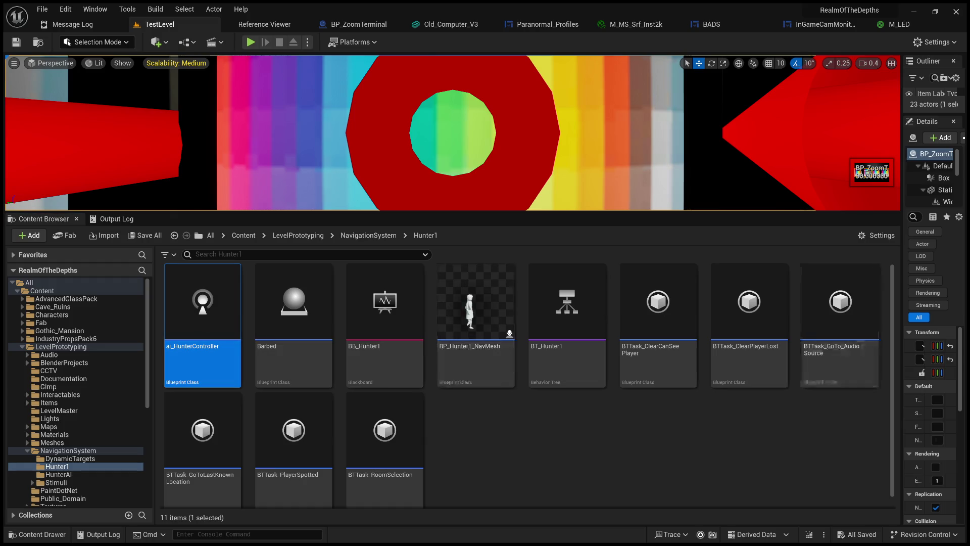
{"action": "key", "text": "Return"}
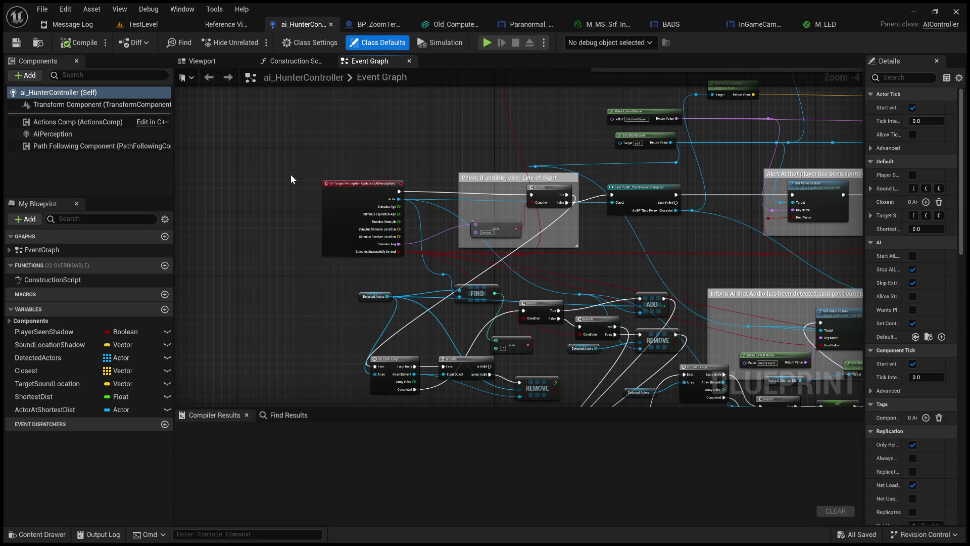
Go back to the TestLevel editor tab after viewing ai_HunterController's Event Graph
{"action": "left_click", "coordinate": [143, 25]}
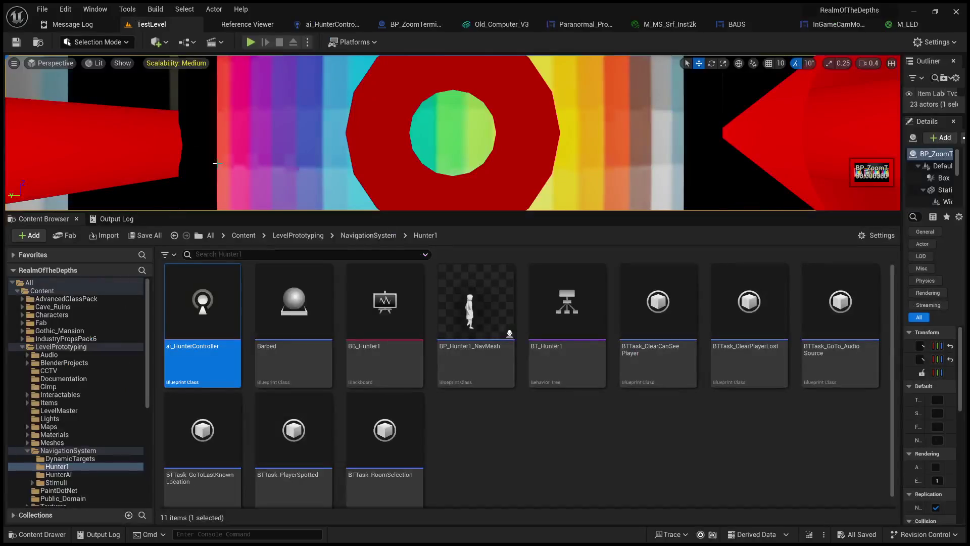
Enlarge the viewport and play-test the level, zooming in and out on the MARI terminal
{"action": "left_click_drag", "start_coordinate": [494, 211], "coordinate": [493, 431]}
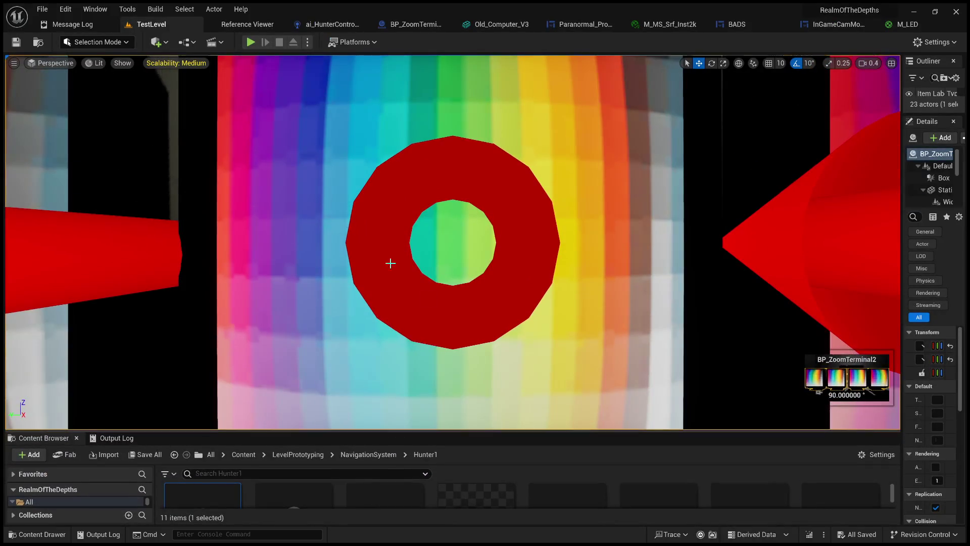
{"action": "left_click", "coordinate": [251, 43]}
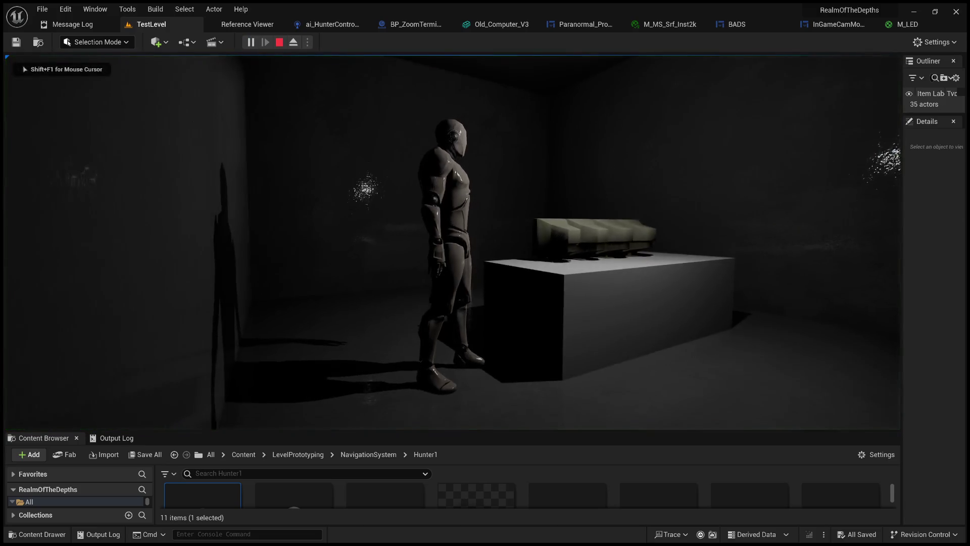
{"action": "key", "text": "e"}
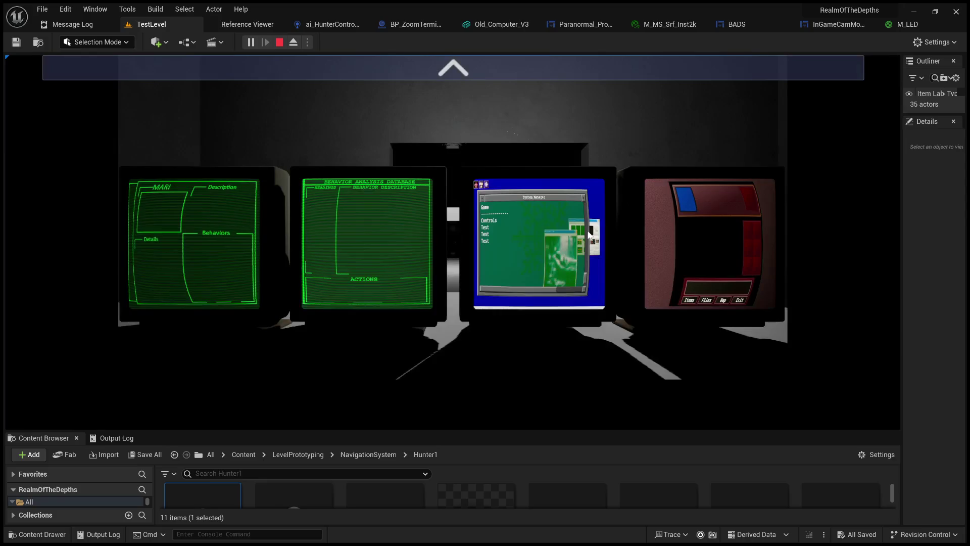
{"action": "left_click", "coordinate": [416, 67]}
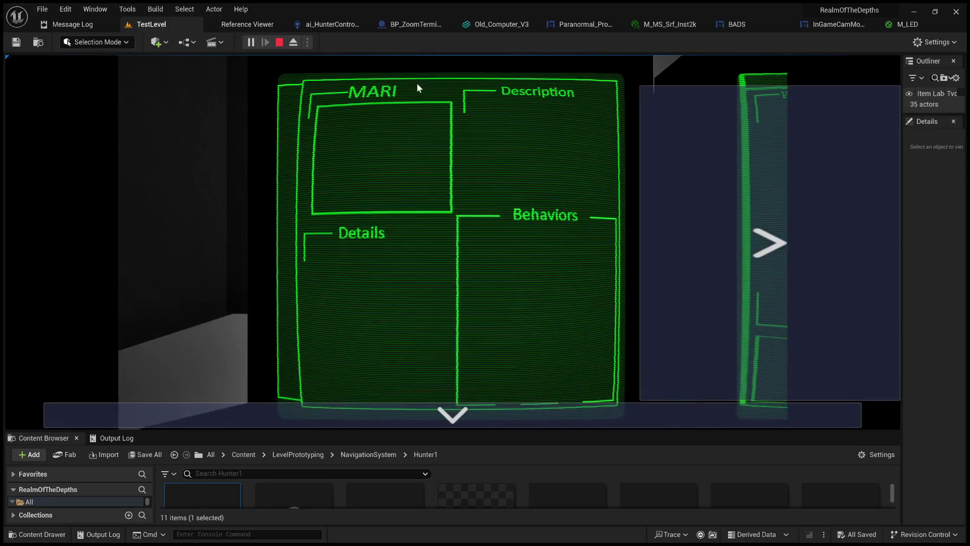
{"action": "left_click", "coordinate": [481, 403]}
{"action": "key", "text": "Escape"}
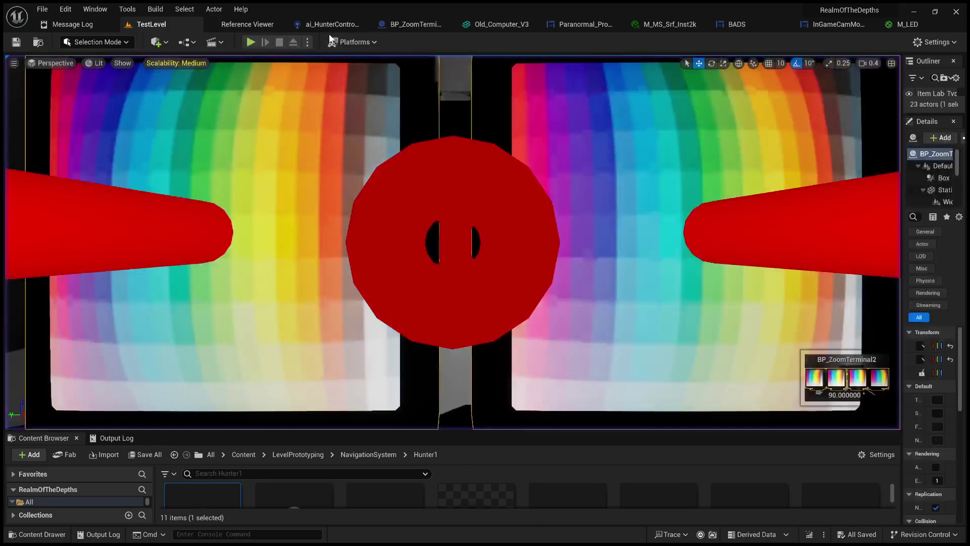
Inspect the FIND/ADD/REMOVE nodes in ai_HunterController's Event Graph, then switch to Visual Studio
{"action": "left_click", "coordinate": [332, 28]}
{"action": "scroll", "coordinate": [512, 288], "scroll_direction": "down", "scroll_amount": 2}
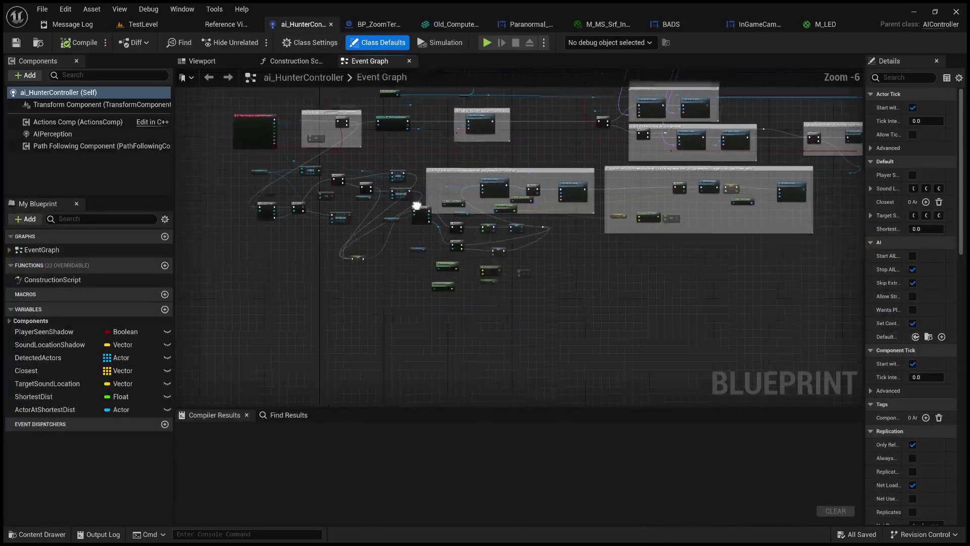
{"action": "scroll", "coordinate": [512, 288], "scroll_direction": "up", "scroll_amount": 3}
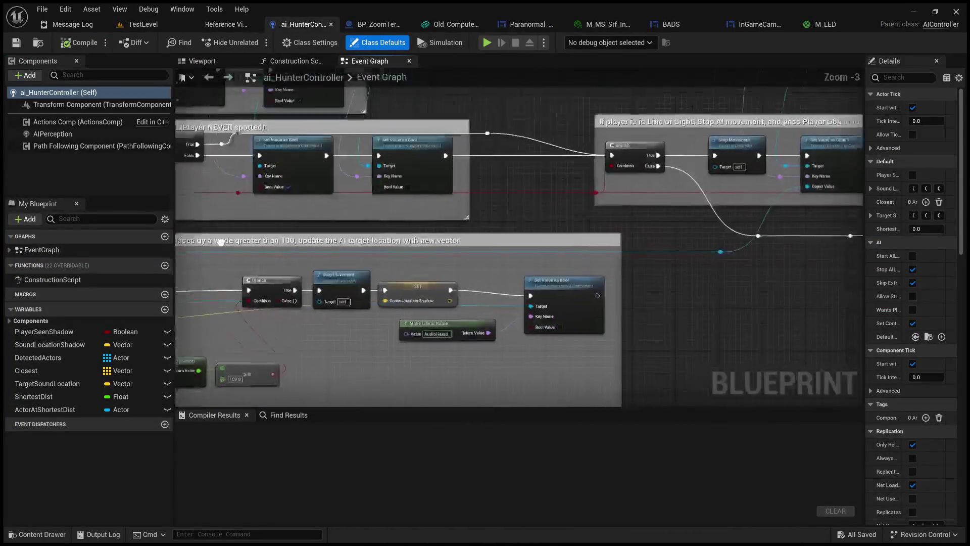
{"action": "scroll", "coordinate": [551, 201], "scroll_direction": "down", "scroll_amount": 2}
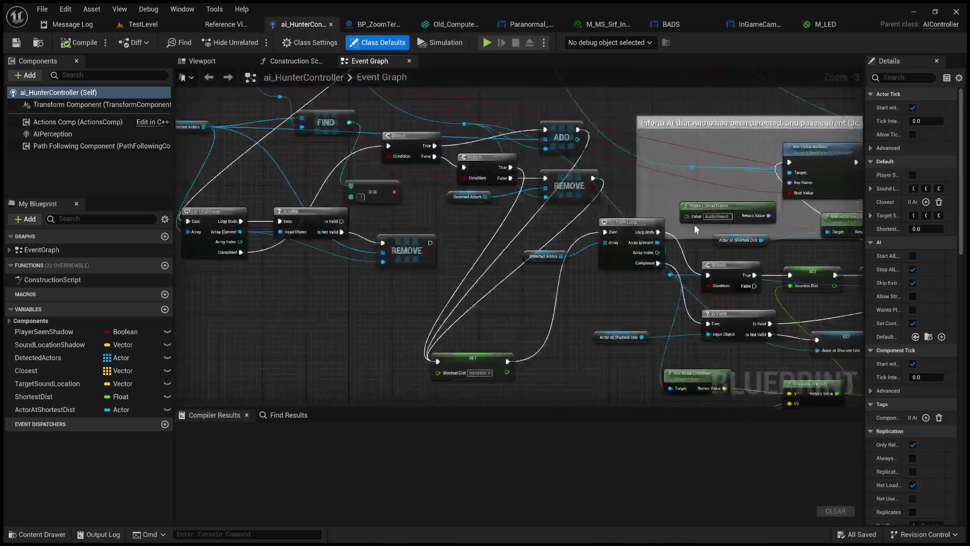
{"action": "scroll", "coordinate": [552, 201], "scroll_direction": "up", "scroll_amount": 1}
{"action": "mouse_move", "coordinate": [776, 378]}
{"action": "left_mouse_down"}
{"action": "mouse_move", "coordinate": [347, 233]}
{"action": "mouse_move", "coordinate": [157, 134]}
{"action": "mouse_move", "coordinate": [260, 110]}
{"action": "mouse_move", "coordinate": [253, 180]}
{"action": "left_mouse_up"}
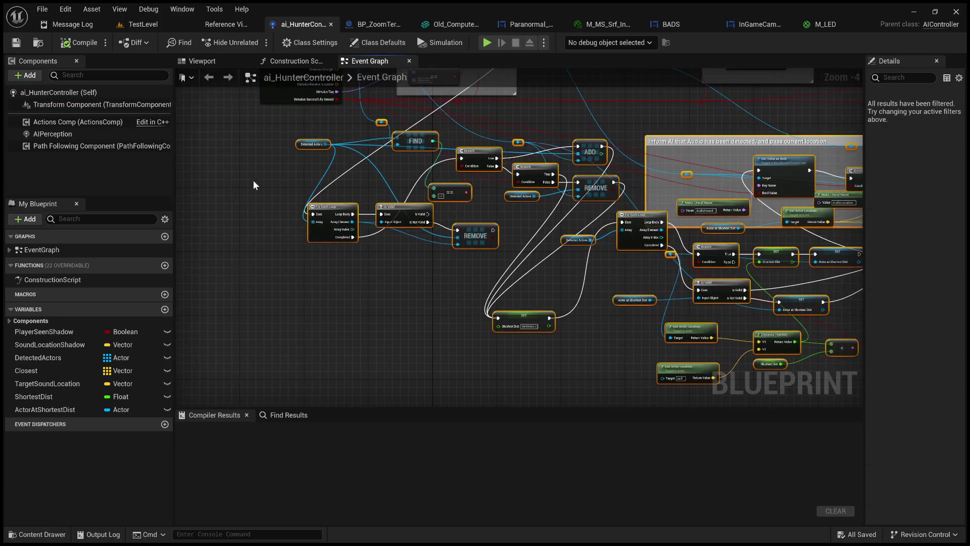
{"action": "left_click", "coordinate": [265, 192]}
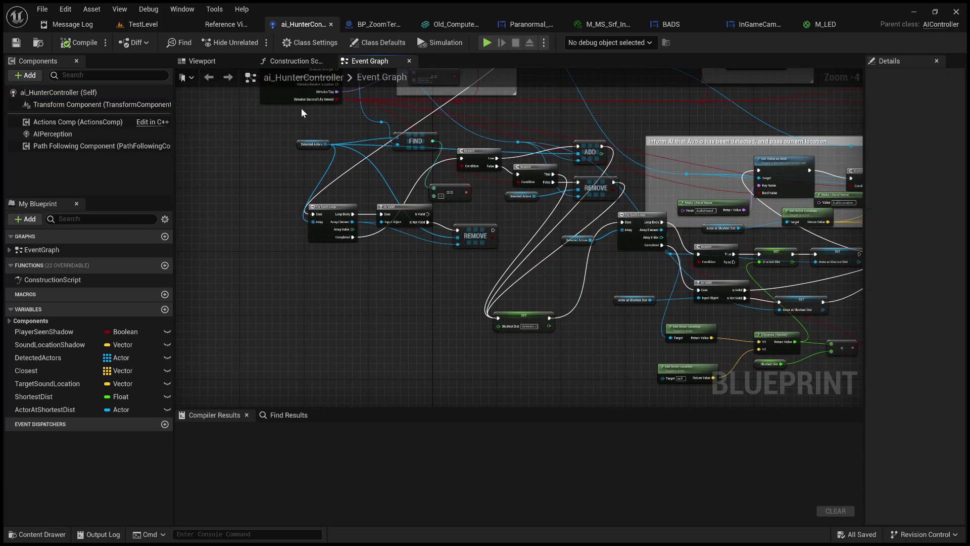
{"action": "scroll", "coordinate": [287, 311], "scroll_direction": "down", "scroll_amount": 2}
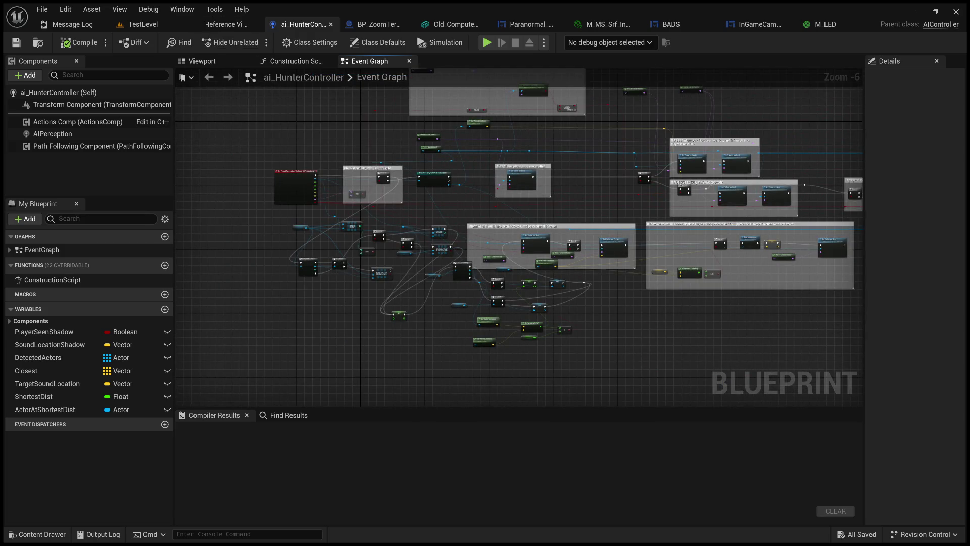
{"action": "key", "text": "alt+Tab"}
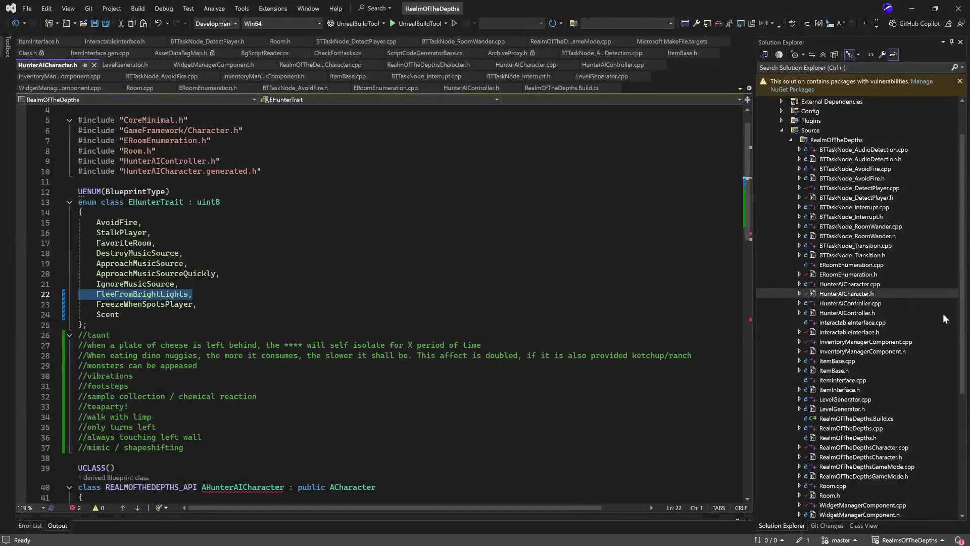
Review BTTaskNode_DetectPlayer.cpp, highlighting its commented-out debug message lines
{"action": "double_click", "coordinate": [888, 151]}
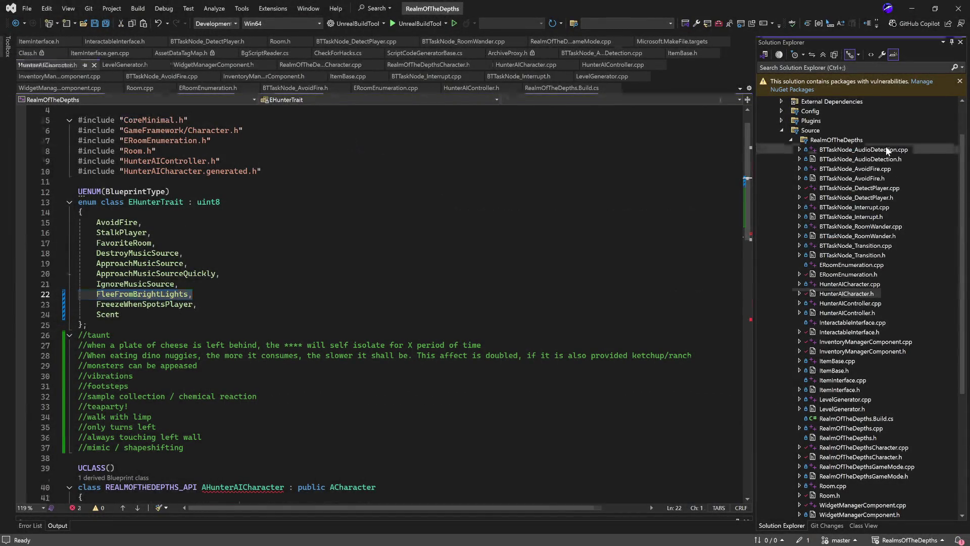
{"action": "scroll", "coordinate": [462, 266], "scroll_direction": "up", "scroll_amount": 9}
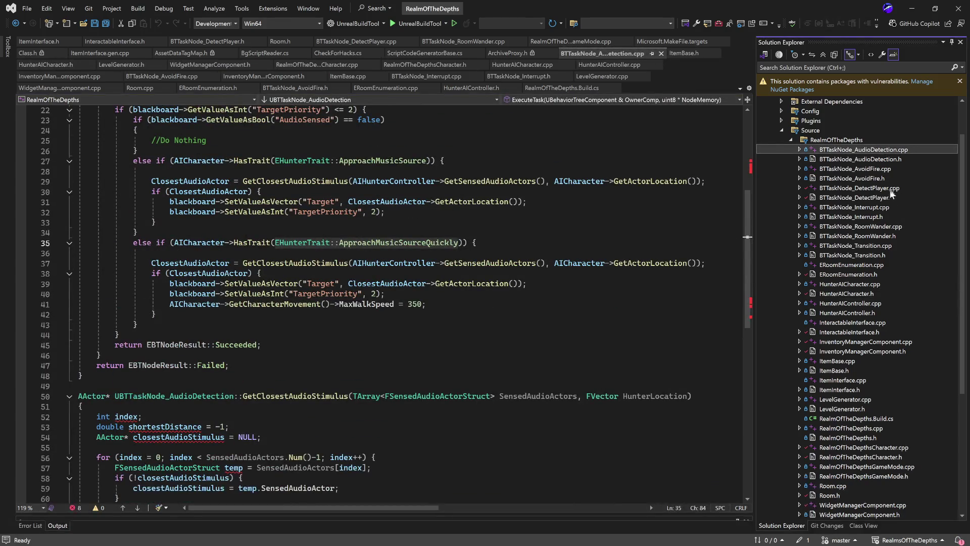
{"action": "double_click", "coordinate": [852, 189]}
{"action": "scroll", "coordinate": [262, 212], "scroll_direction": "down", "scroll_amount": 7}
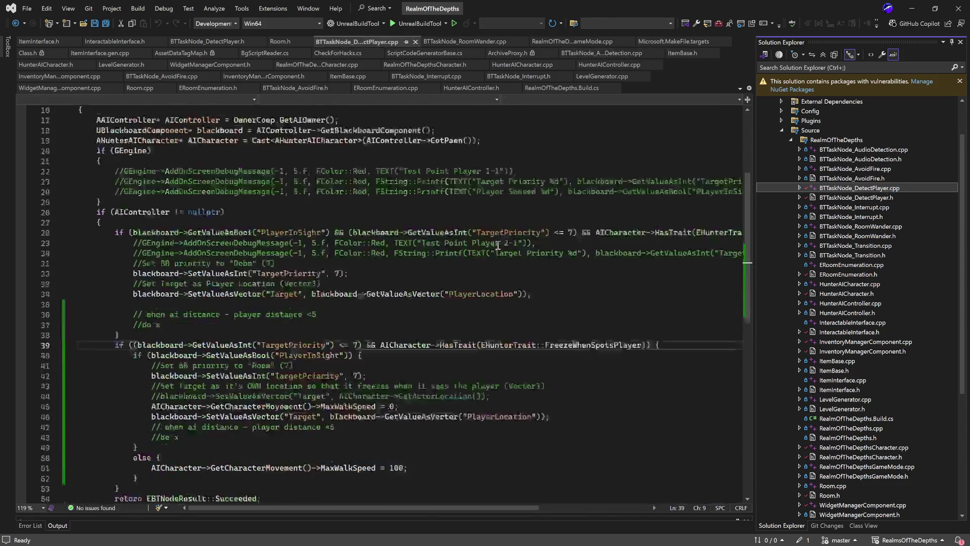
{"action": "scroll", "coordinate": [263, 212], "scroll_direction": "up", "scroll_amount": 3}
{"action": "left_click_drag", "start_coordinate": [129, 201], "coordinate": [244, 222]}
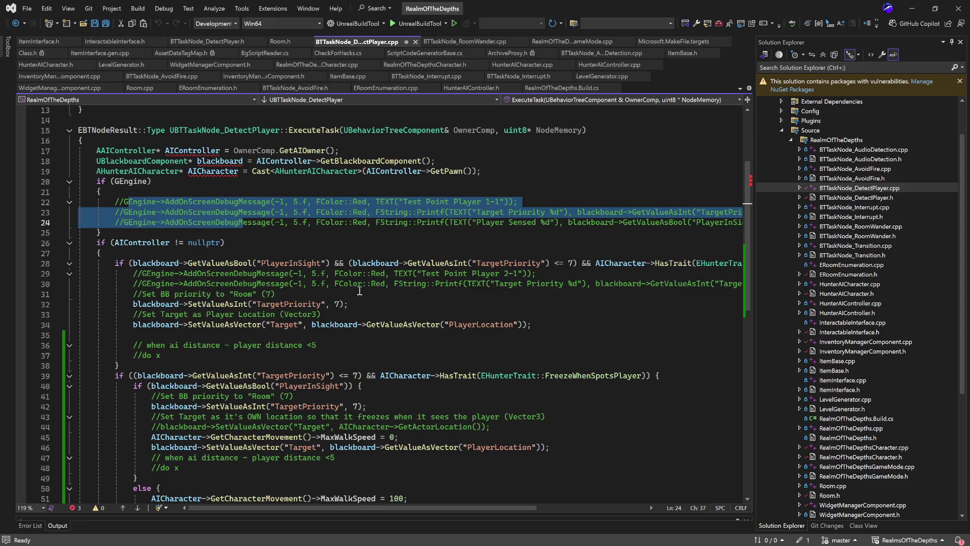
{"action": "left_click", "coordinate": [346, 294]}
{"action": "scroll", "coordinate": [566, 224], "scroll_direction": "down", "scroll_amount": 7}
{"action": "scroll", "coordinate": [566, 224], "scroll_direction": "up", "scroll_amount": 11}
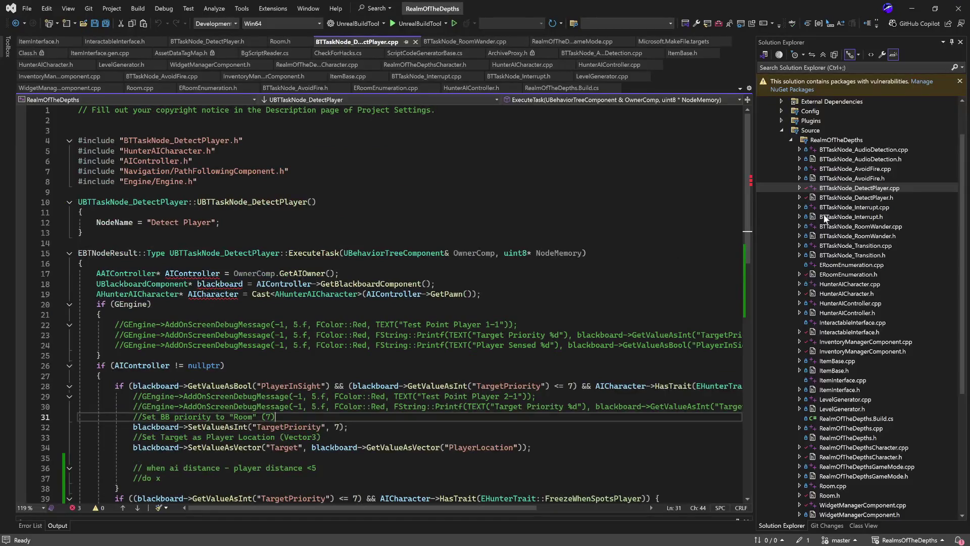
Open BTTaskNode_AudioDetection.cpp and highlight its music-source branches (lines 27–41) and ClosestAudioActor block (38–41)
{"action": "left_click", "coordinate": [877, 159]}
{"action": "double_click", "coordinate": [880, 150]}
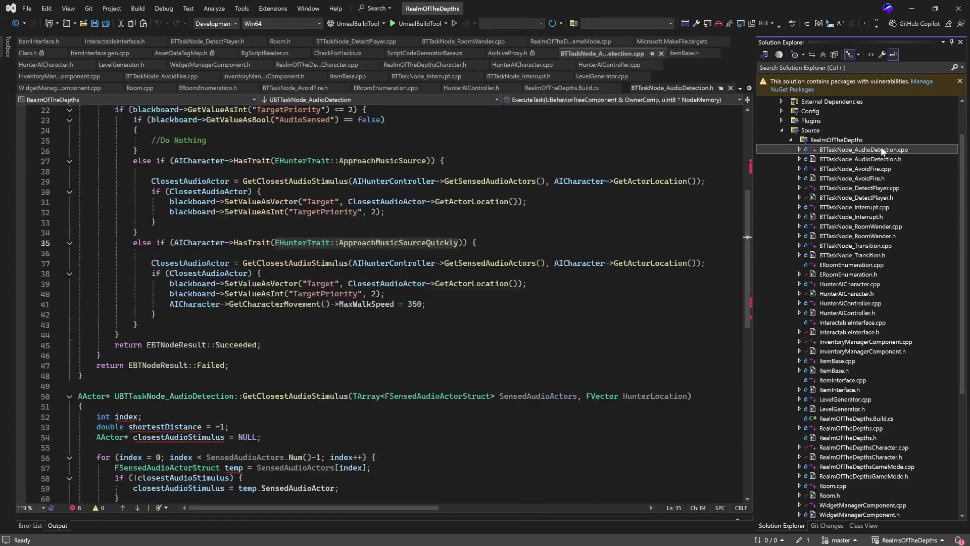
{"action": "scroll", "coordinate": [419, 296], "scroll_direction": "up", "scroll_amount": 10}
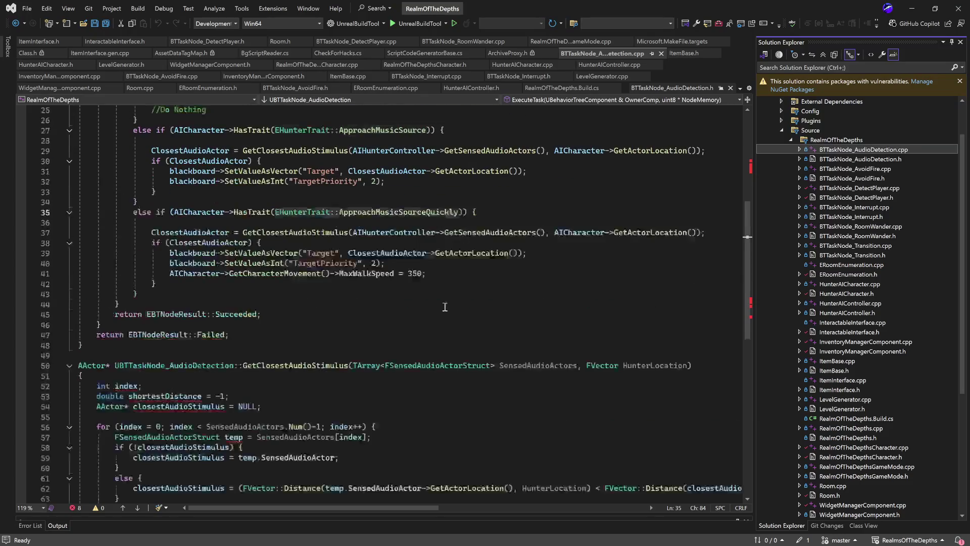
{"action": "scroll", "coordinate": [424, 289], "scroll_direction": "down", "scroll_amount": 3}
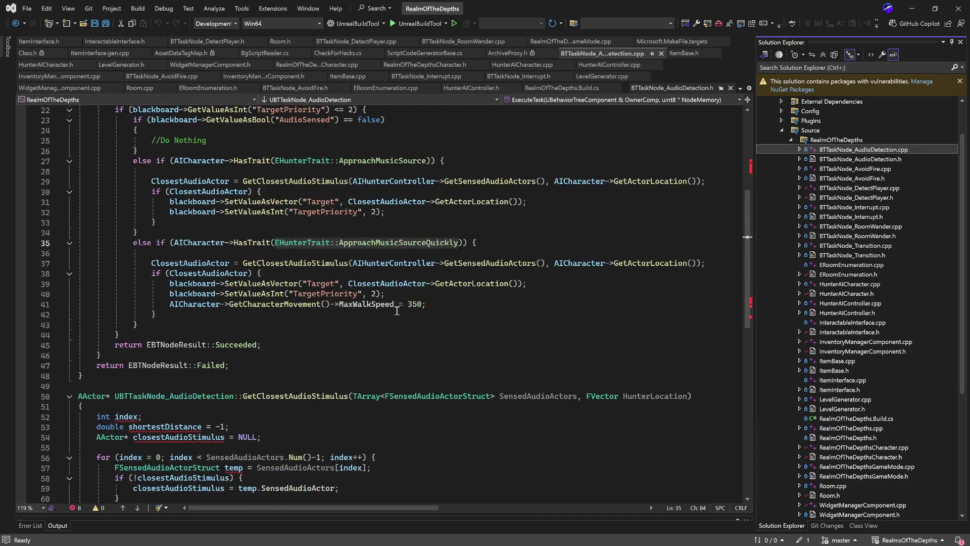
{"action": "scroll", "coordinate": [424, 289], "scroll_direction": "up", "scroll_amount": 2}
{"action": "left_click", "coordinate": [448, 366]}
{"action": "mouse_move", "coordinate": [448, 366]}
{"action": "left_mouse_down"}
{"action": "mouse_move", "coordinate": [81, 257]}
{"action": "mouse_move", "coordinate": [80, 223]}
{"action": "left_mouse_up"}
{"action": "left_click", "coordinate": [219, 286]}
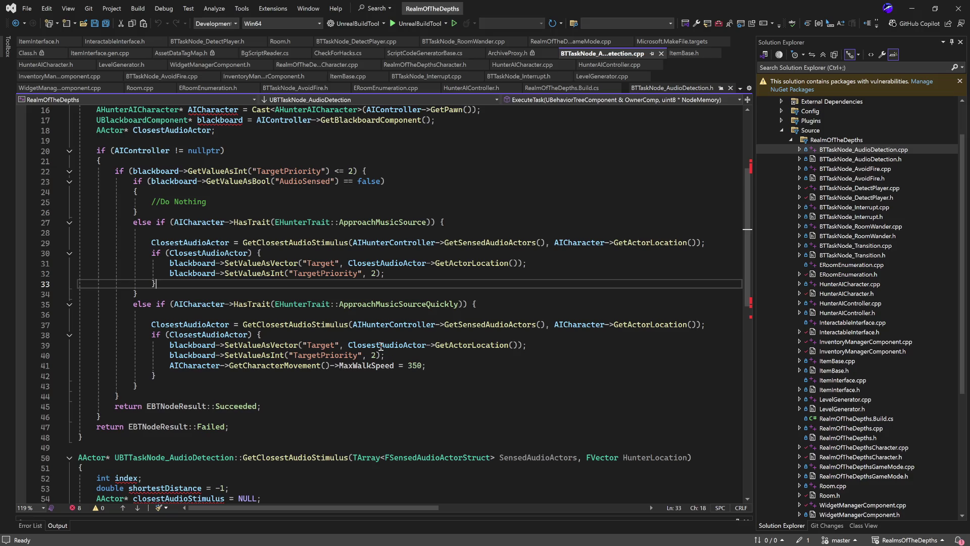
{"action": "mouse_move", "coordinate": [426, 366]}
{"action": "left_mouse_down"}
{"action": "mouse_move", "coordinate": [101, 331]}
{"action": "mouse_move", "coordinate": [80, 304]}
{"action": "left_mouse_up"}
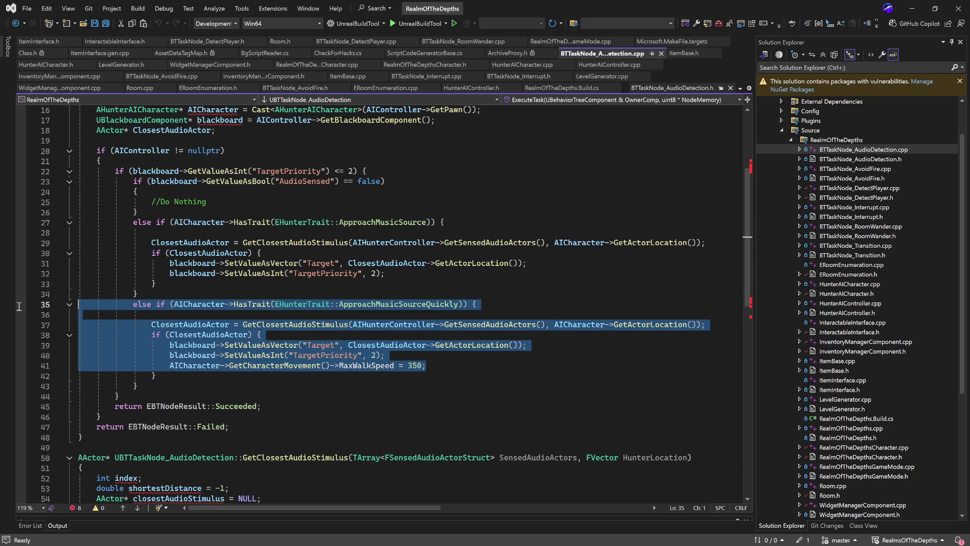
{"action": "left_click", "coordinate": [213, 376]}
{"action": "mouse_move", "coordinate": [467, 369]}
{"action": "left_mouse_down"}
{"action": "mouse_move", "coordinate": [101, 351]}
{"action": "mouse_move", "coordinate": [23, 326]}
{"action": "mouse_move", "coordinate": [22, 339]}
{"action": "left_mouse_up"}
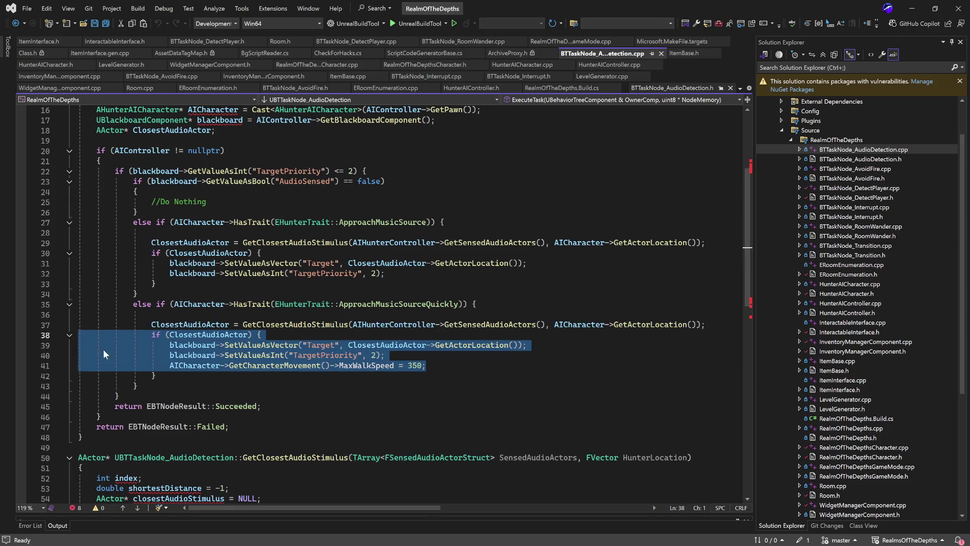
{"action": "scroll", "coordinate": [373, 286], "scroll_direction": "down", "scroll_amount": 6}
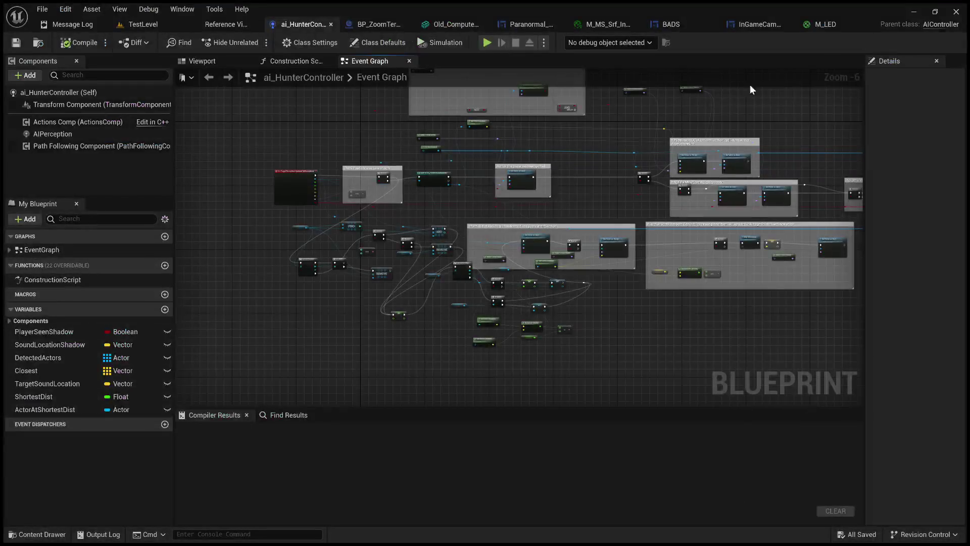
Start a TestLevel play session, move in to two monitors, and go fullscreen with F11
{"action": "scroll", "coordinate": [444, 220], "scroll_direction": "up", "scroll_amount": 7}
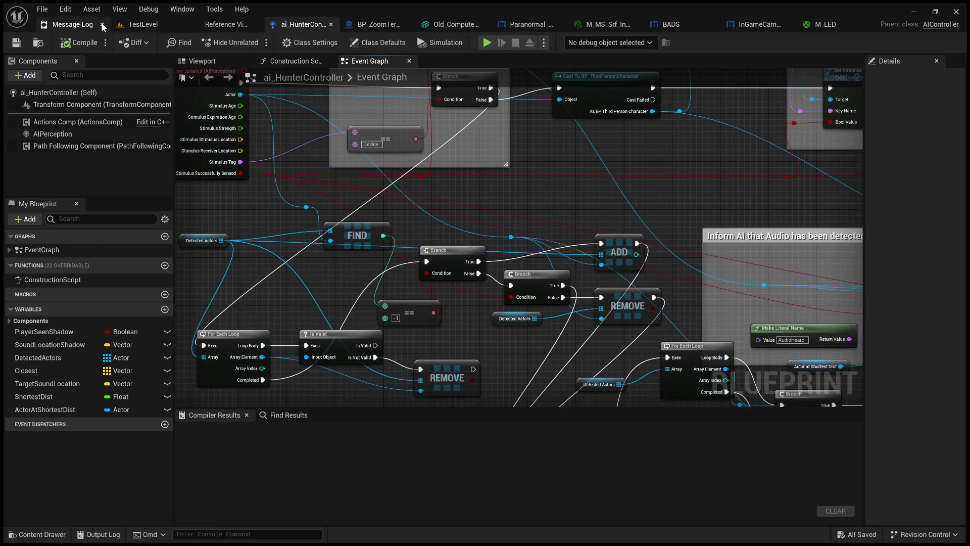
{"action": "left_click", "coordinate": [161, 26]}
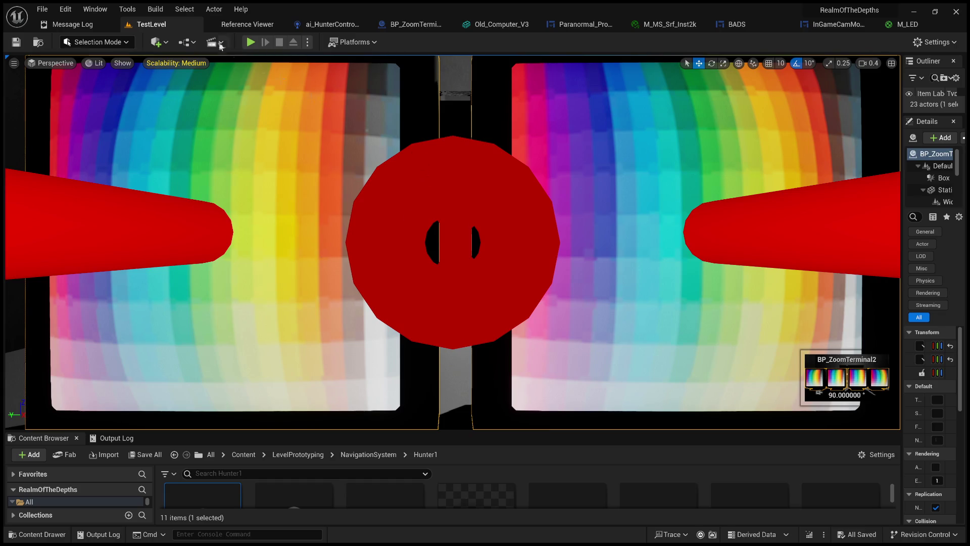
{"action": "left_click", "coordinate": [250, 42]}
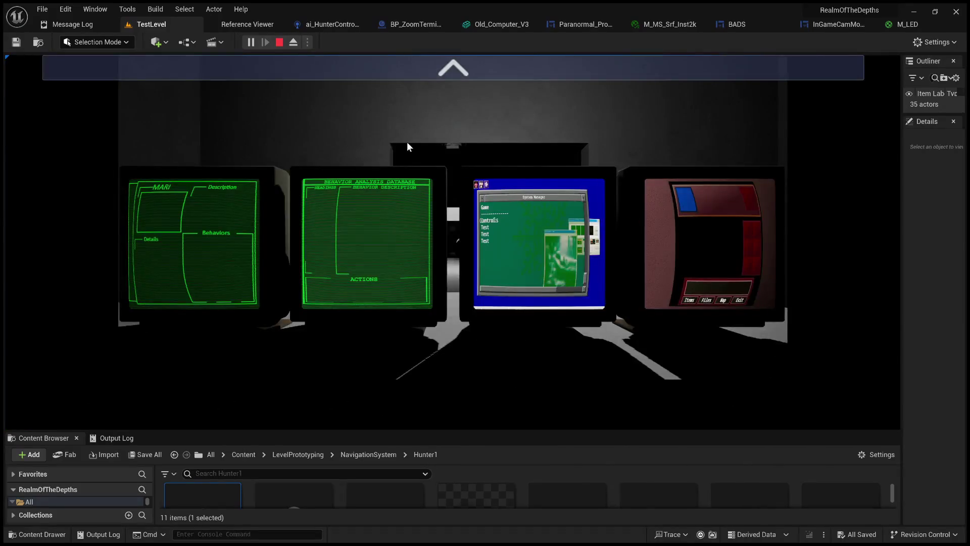
{"action": "left_click", "coordinate": [437, 74]}
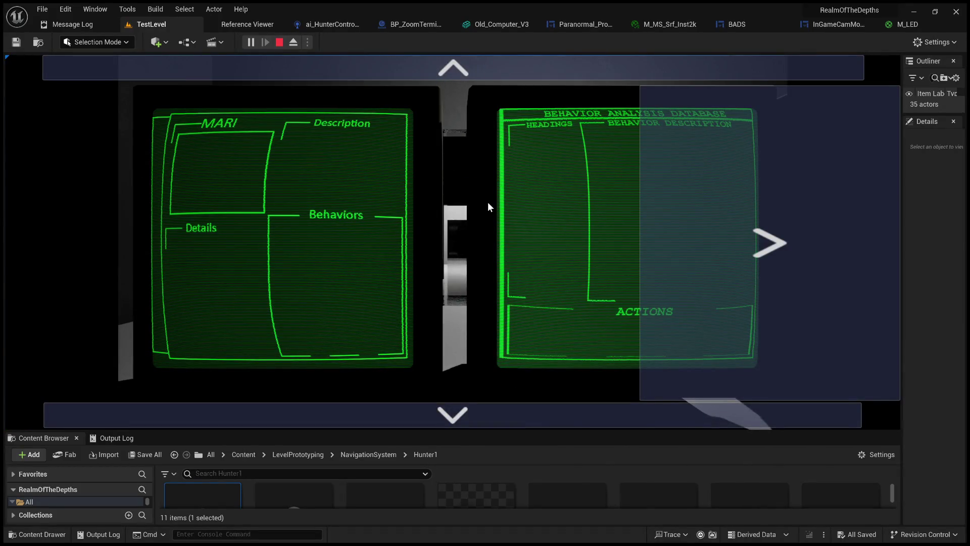
{"action": "key", "text": "F11"}
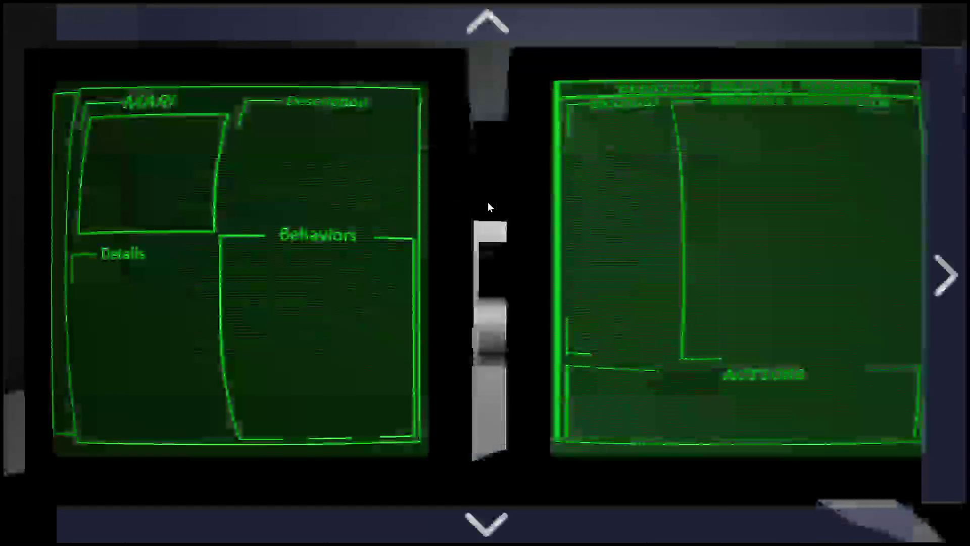
Step between the blue/red and green monitors and the MARI close-up, then stop the session
{"action": "left_click", "coordinate": [936, 208]}
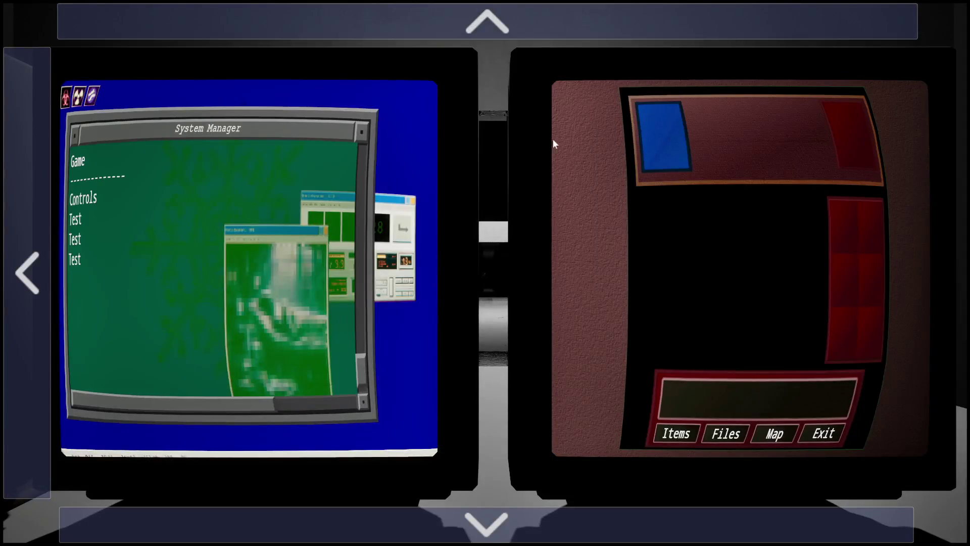
{"action": "left_click", "coordinate": [10, 214]}
{"action": "left_click", "coordinate": [618, 35]}
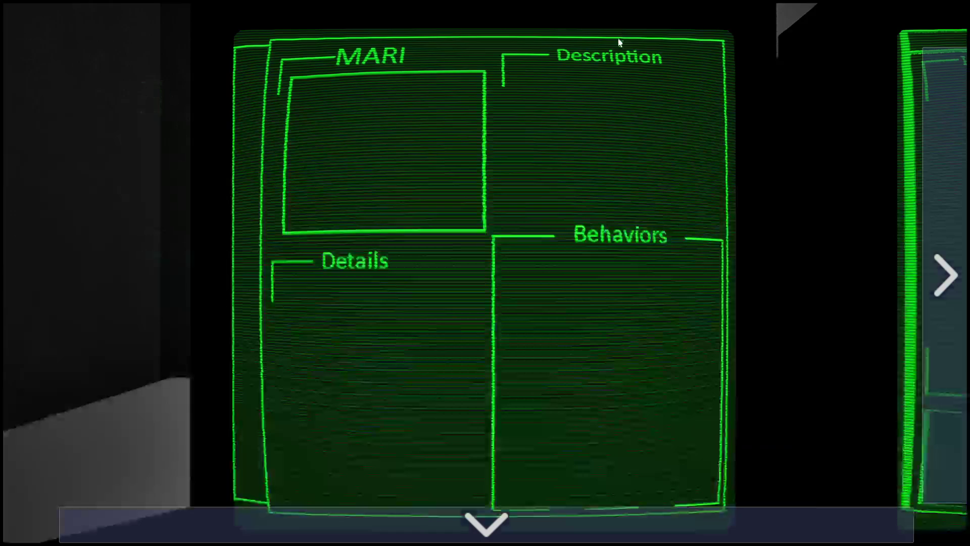
{"action": "left_click", "coordinate": [613, 510]}
{"action": "left_click", "coordinate": [559, 510]}
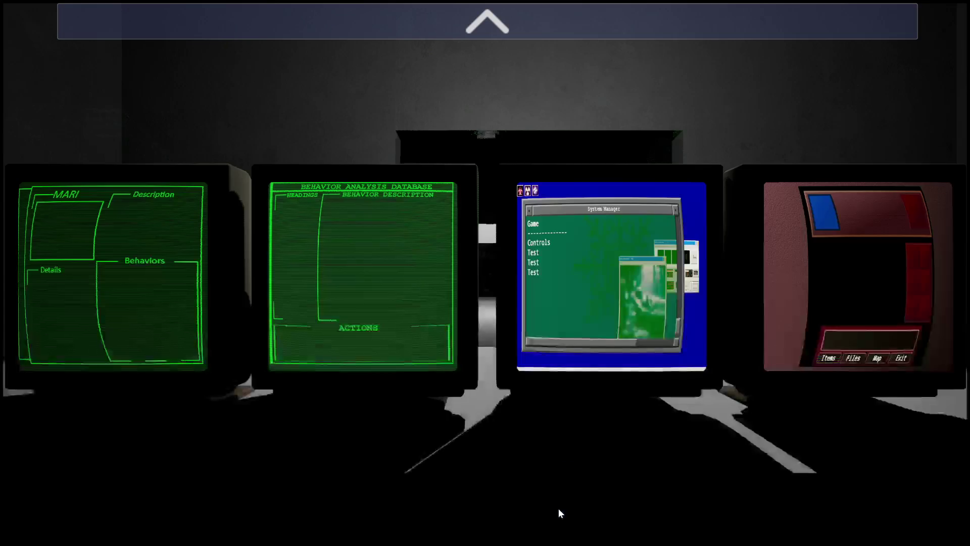
{"action": "left_click", "coordinate": [524, 33]}
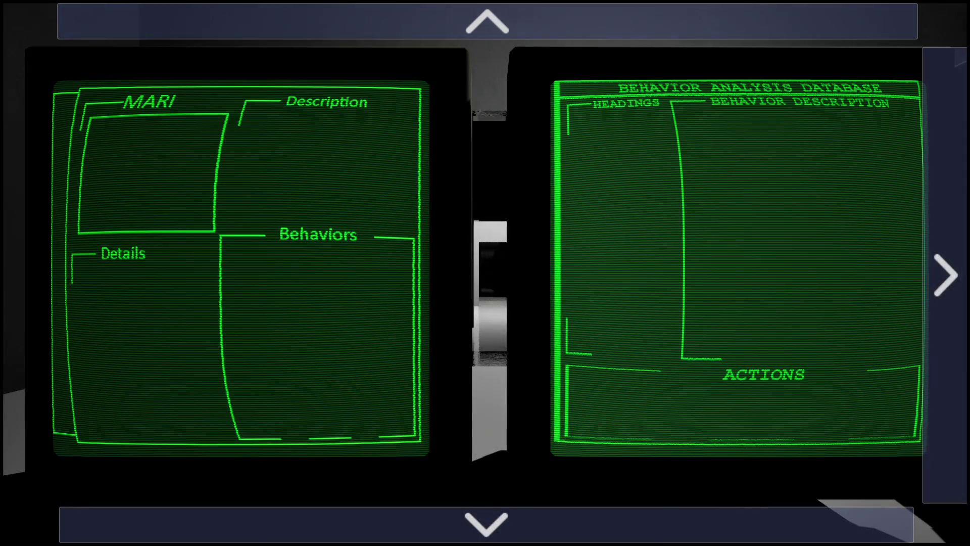
{"action": "left_click", "coordinate": [601, 32]}
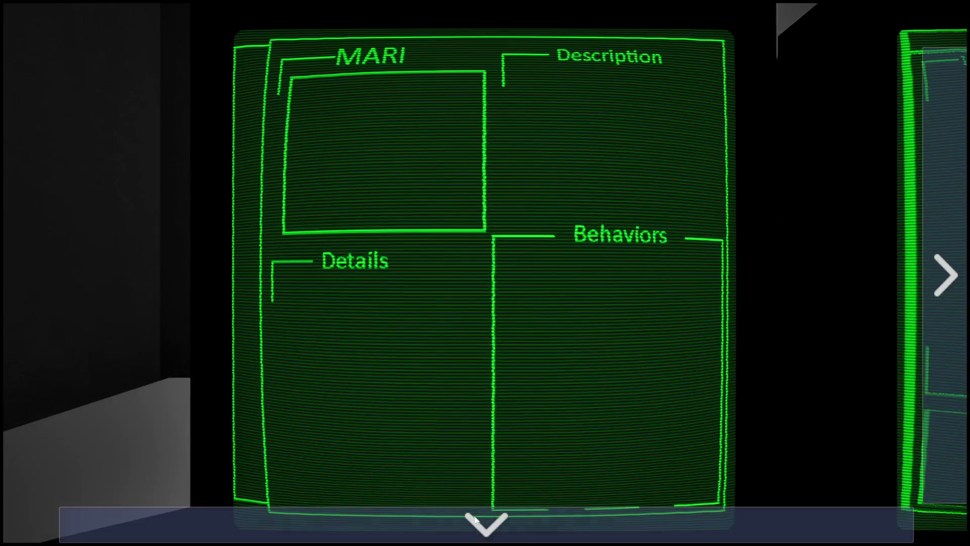
{"action": "left_click", "coordinate": [473, 533]}
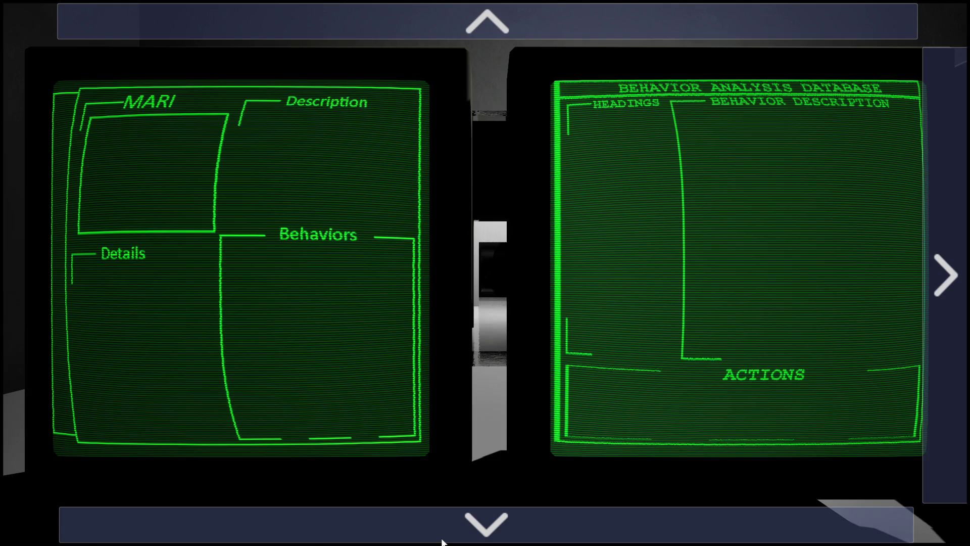
{"action": "key", "text": "Escape"}
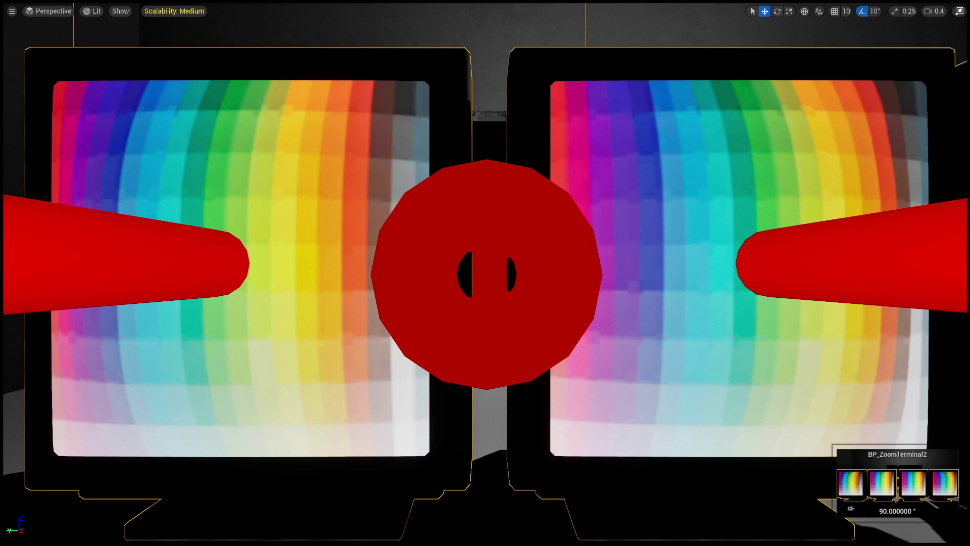
Switch from Unreal to Discord's #general channel and scroll down the channel list
{"action": "key", "text": "alt+Tab"}
{"action": "scroll", "coordinate": [111, 303], "scroll_direction": "down", "scroll_amount": 4}
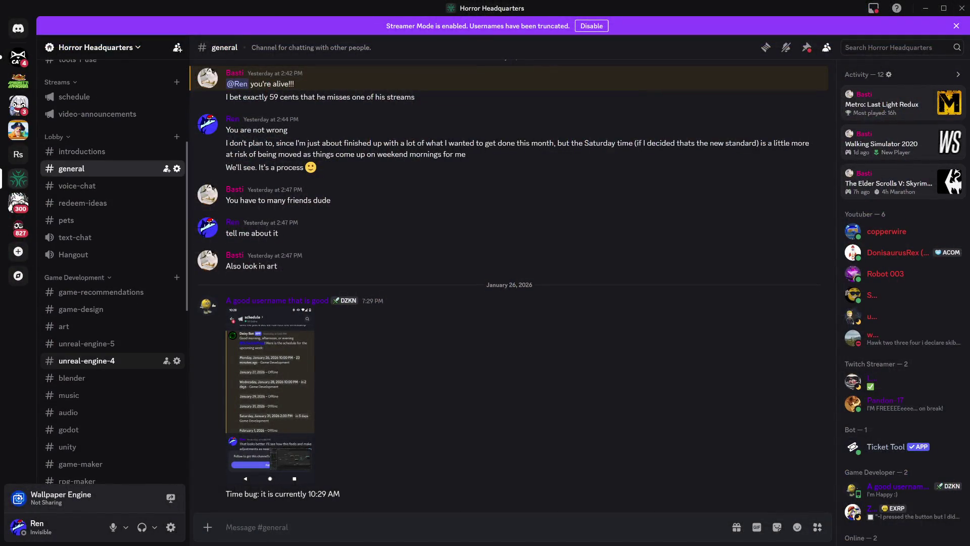
Take the Fab limited-time-free link from #unreal-engine-5 and open the Necropolis - Graveyard Kit listing
{"action": "left_click", "coordinate": [152, 345]}
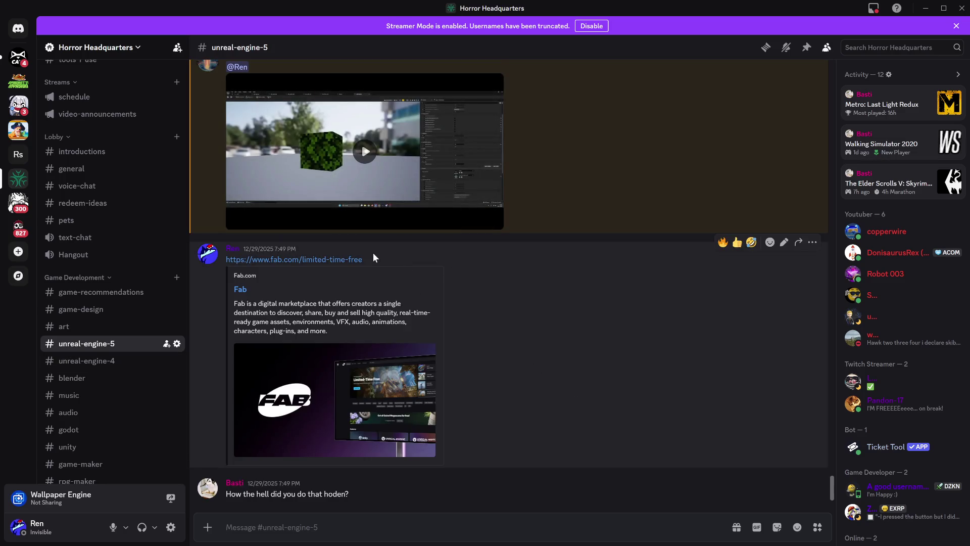
{"action": "left_click_drag", "start_coordinate": [363, 259], "coordinate": [225, 261]}
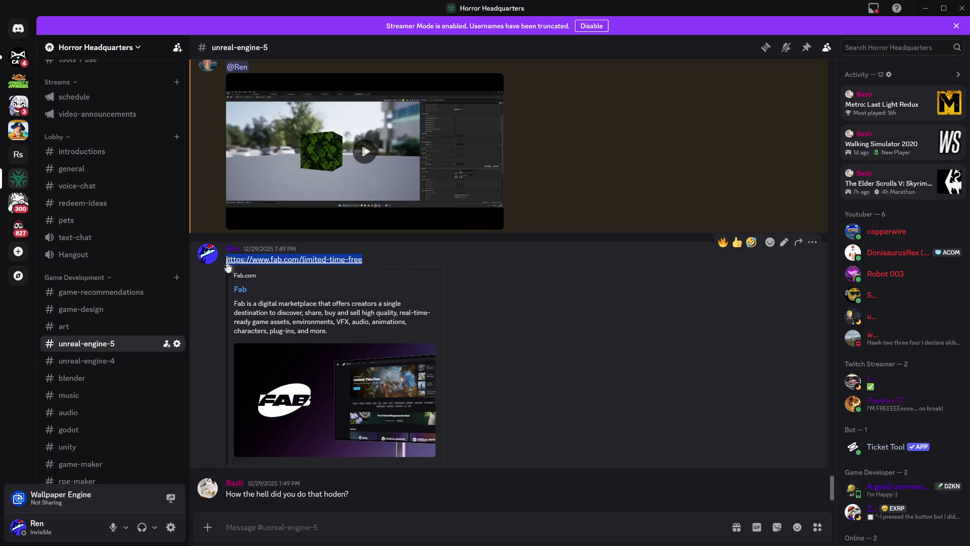
{"action": "key", "text": "alt+Tab"}
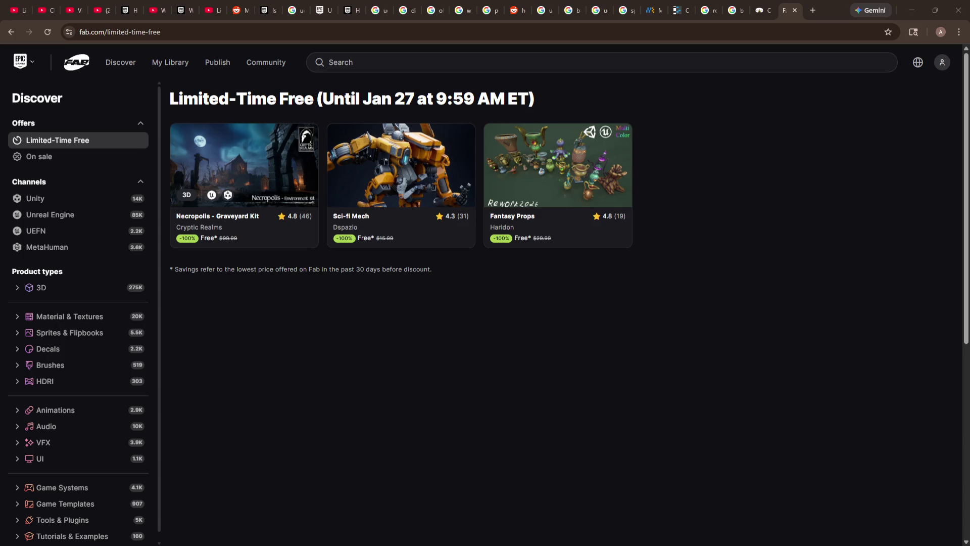
{"action": "left_click", "coordinate": [274, 163]}
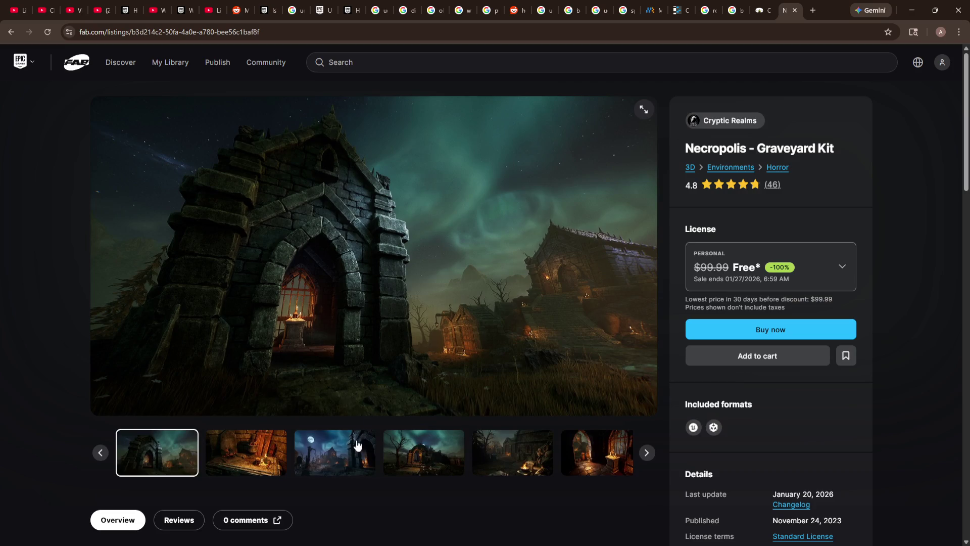
{"action": "left_click", "coordinate": [246, 452]}
{"action": "left_click", "coordinate": [348, 455]}
{"action": "left_click", "coordinate": [409, 464]}
{"action": "left_click", "coordinate": [449, 462]}
{"action": "left_click", "coordinate": [479, 461]}
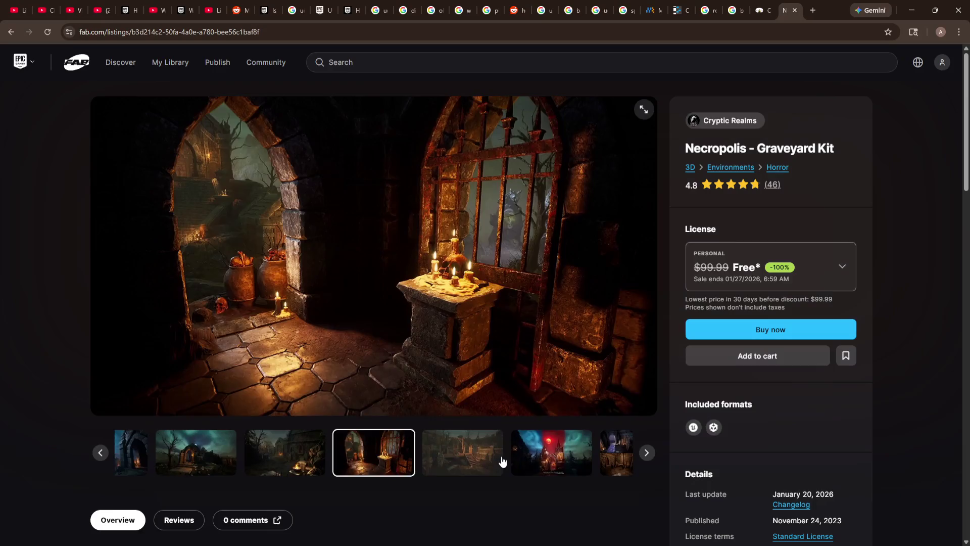
{"action": "left_click", "coordinate": [503, 461]}
{"action": "left_click", "coordinate": [11, 32]}
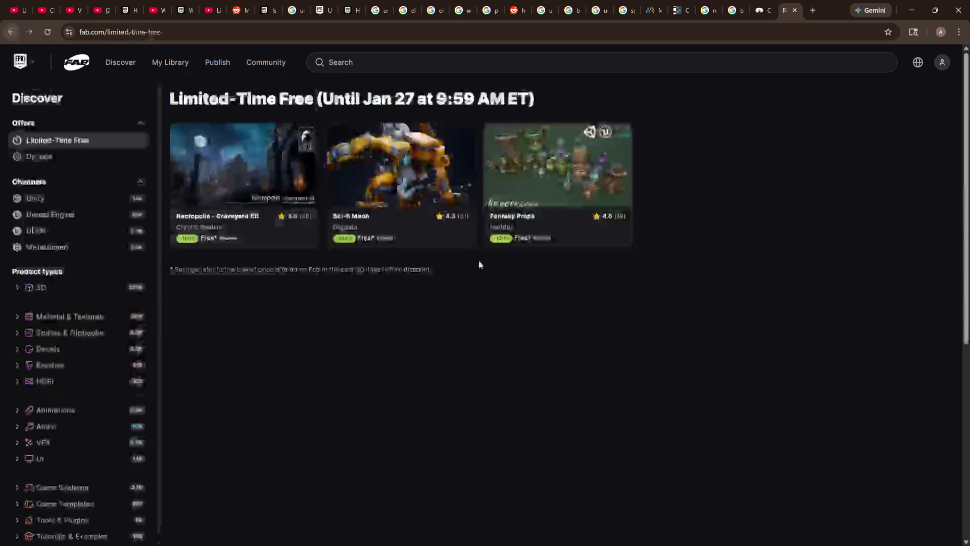
{"action": "left_click_drag", "start_coordinate": [382, 95], "coordinate": [460, 98]}
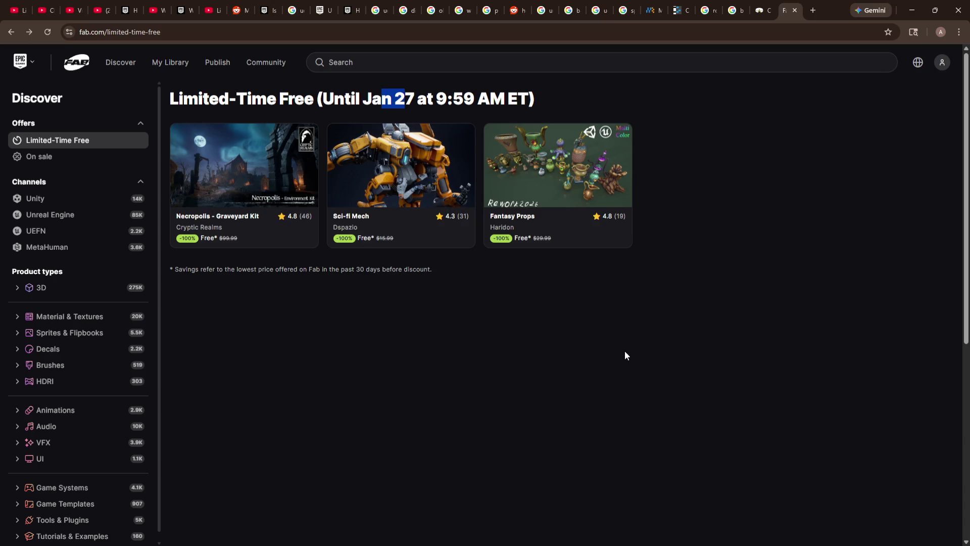
{"action": "left_click", "coordinate": [552, 180]}
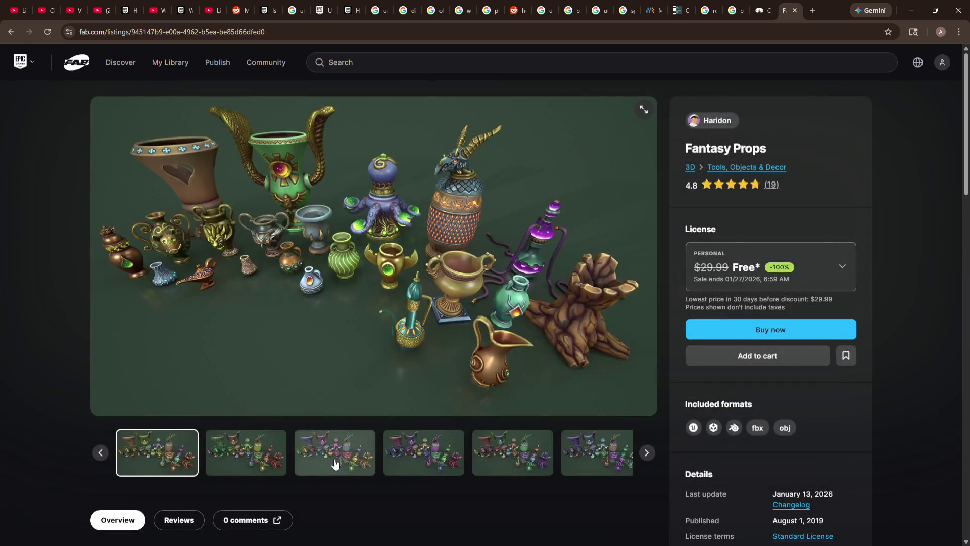
{"action": "left_click", "coordinate": [335, 452]}
{"action": "left_click", "coordinate": [434, 453]}
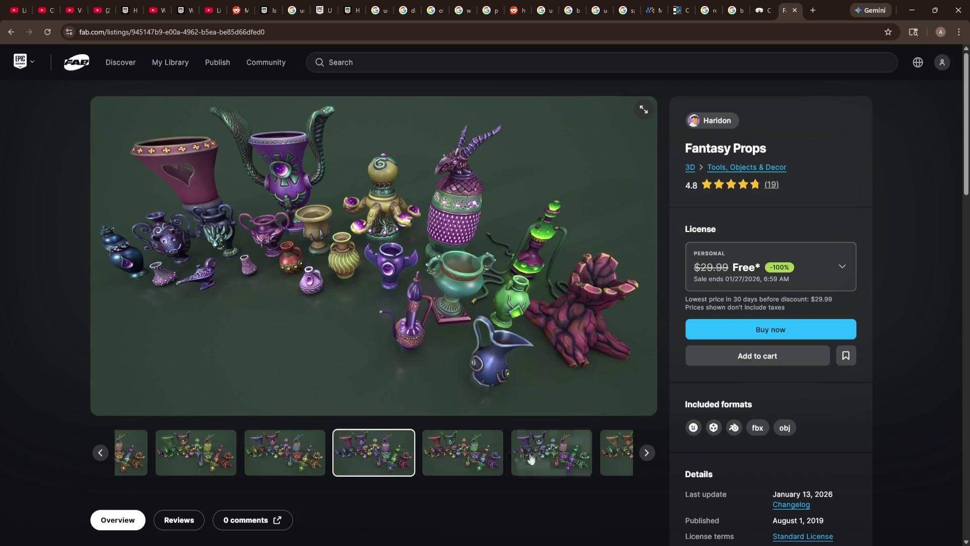
{"action": "left_click", "coordinate": [11, 31]}
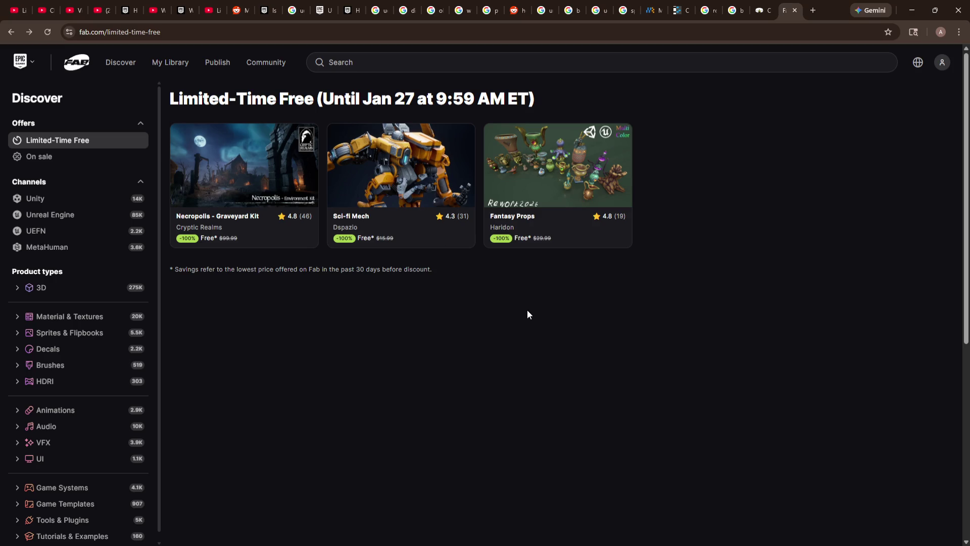
{"action": "left_click", "coordinate": [234, 177]}
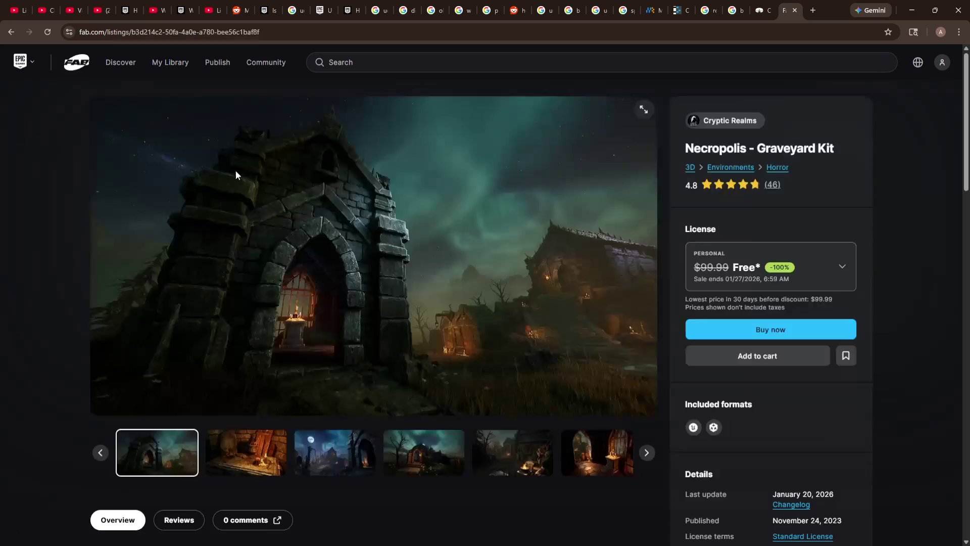
{"action": "scroll", "coordinate": [471, 245], "scroll_direction": "down", "scroll_amount": 5}
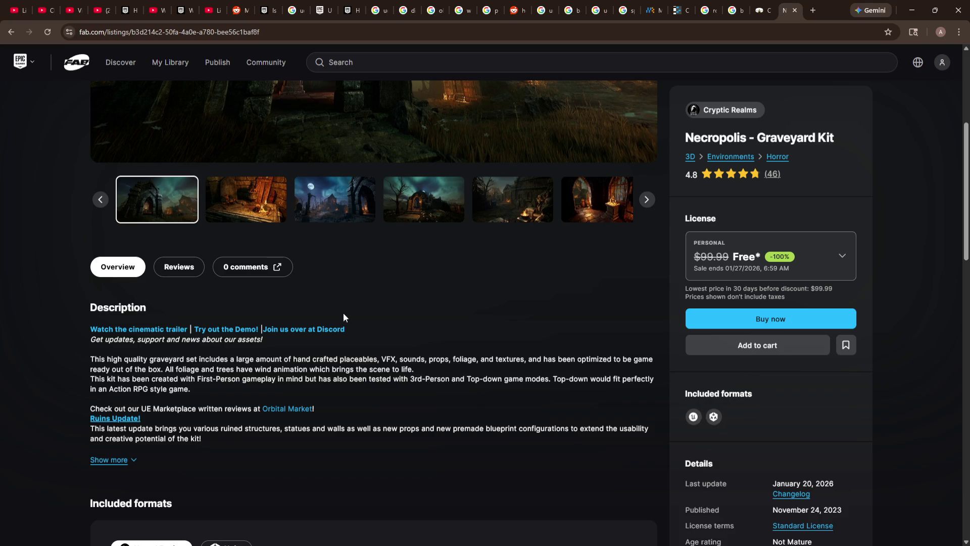
{"action": "scroll", "coordinate": [343, 317], "scroll_direction": "up", "scroll_amount": 5}
{"action": "left_click", "coordinate": [18, 30]}
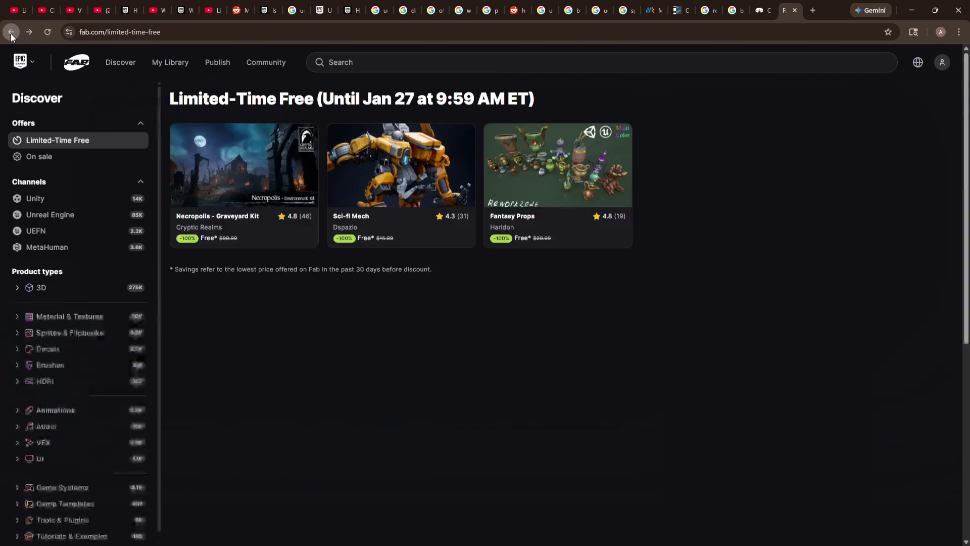
{"action": "left_click", "coordinate": [413, 172]}
{"action": "scroll", "coordinate": [793, 370], "scroll_direction": "down", "scroll_amount": 4}
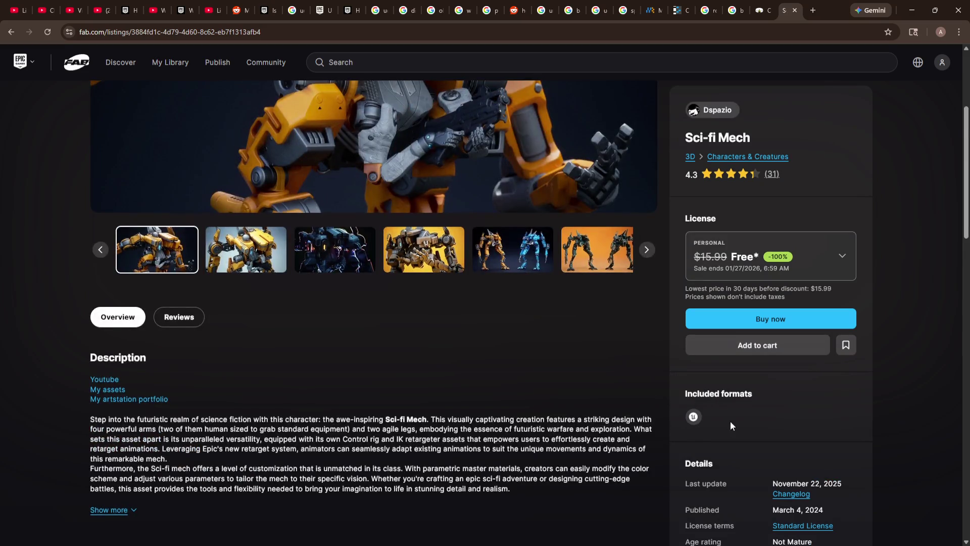
{"action": "scroll", "coordinate": [242, 252], "scroll_direction": "up", "scroll_amount": 4}
{"action": "left_click", "coordinate": [9, 33]}
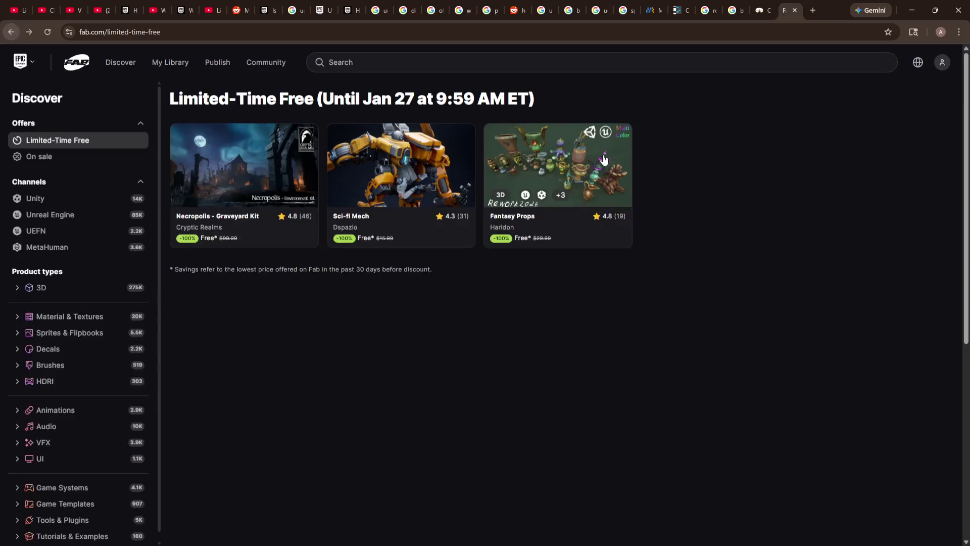
{"action": "left_click", "coordinate": [561, 147]}
{"action": "scroll", "coordinate": [748, 364], "scroll_direction": "down", "scroll_amount": 3}
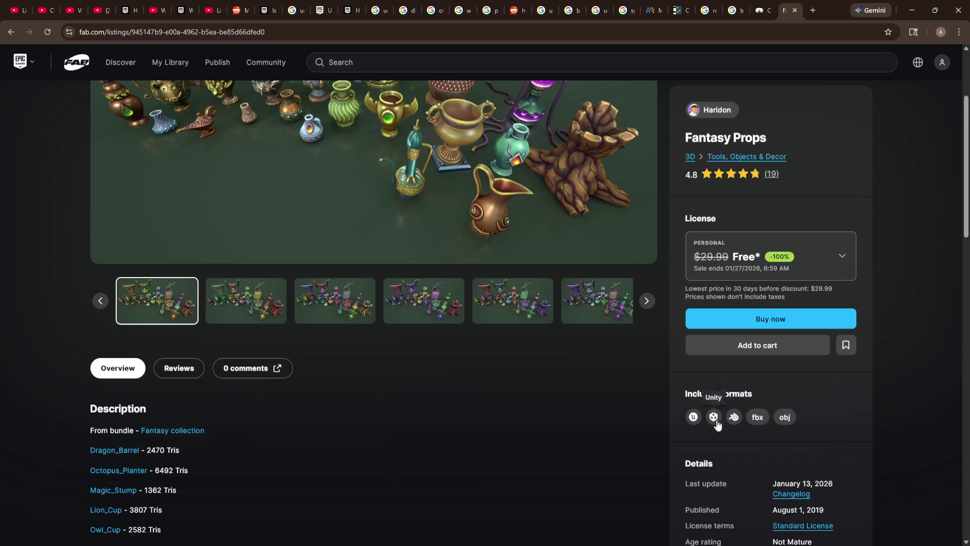
{"action": "scroll", "coordinate": [455, 430], "scroll_direction": "up", "scroll_amount": 3}
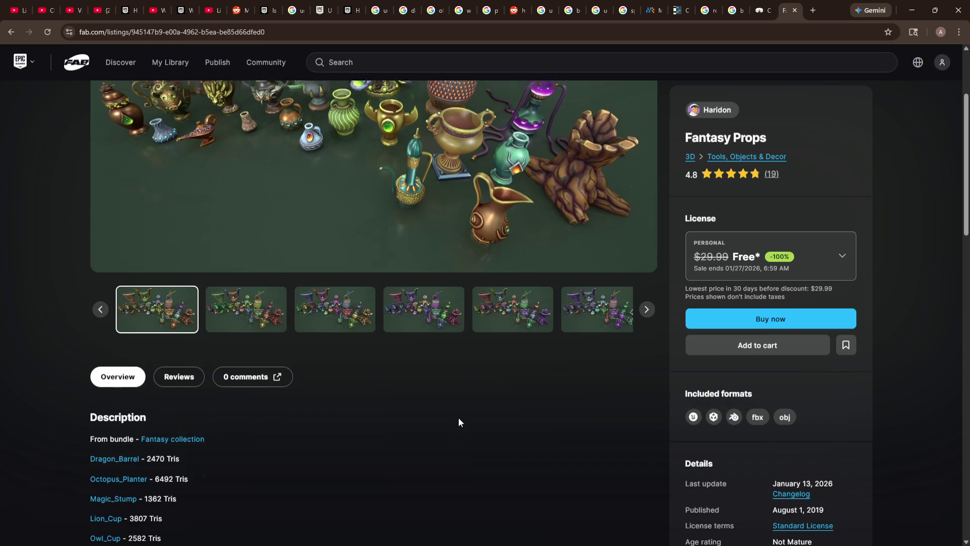
{"action": "left_click", "coordinate": [427, 449]}
{"action": "left_click", "coordinate": [480, 450]}
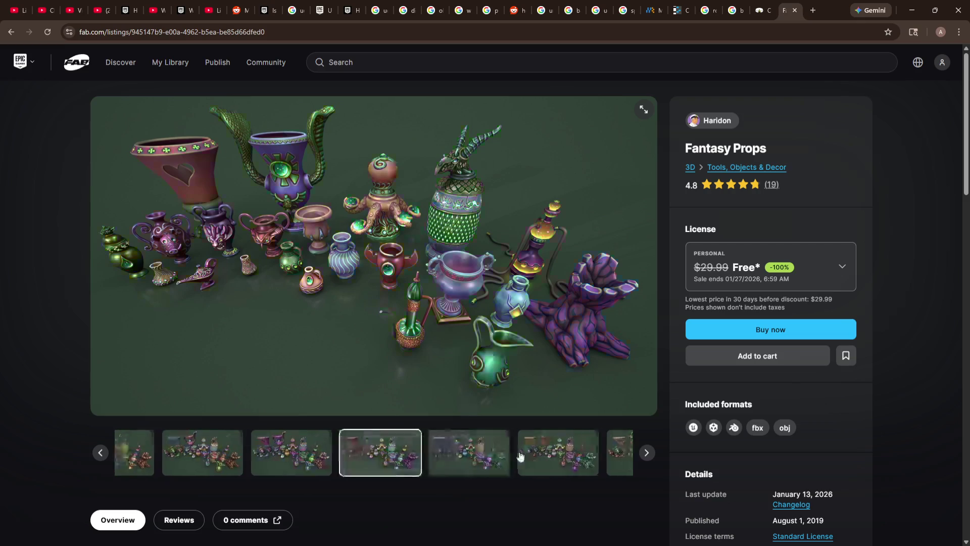
{"action": "left_click", "coordinate": [442, 455]}
{"action": "left_click", "coordinate": [485, 445]}
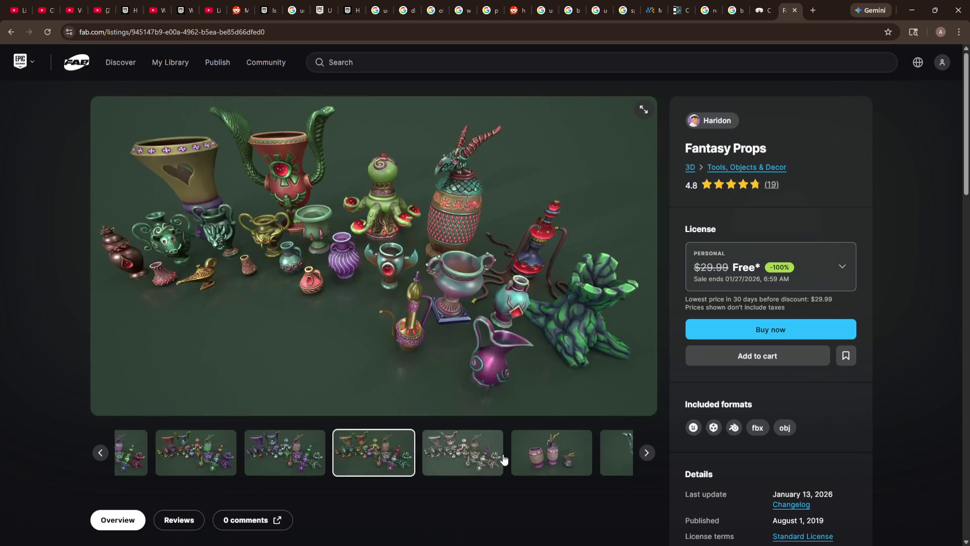
{"action": "left_click", "coordinate": [502, 457]}
{"action": "left_click", "coordinate": [498, 455]}
{"action": "left_click", "coordinate": [489, 445]}
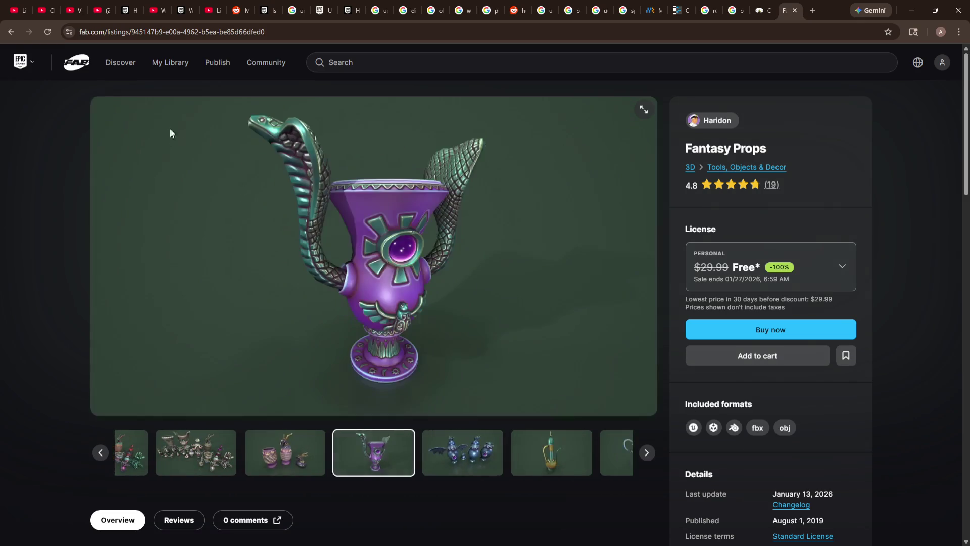
{"action": "left_click", "coordinate": [11, 33]}
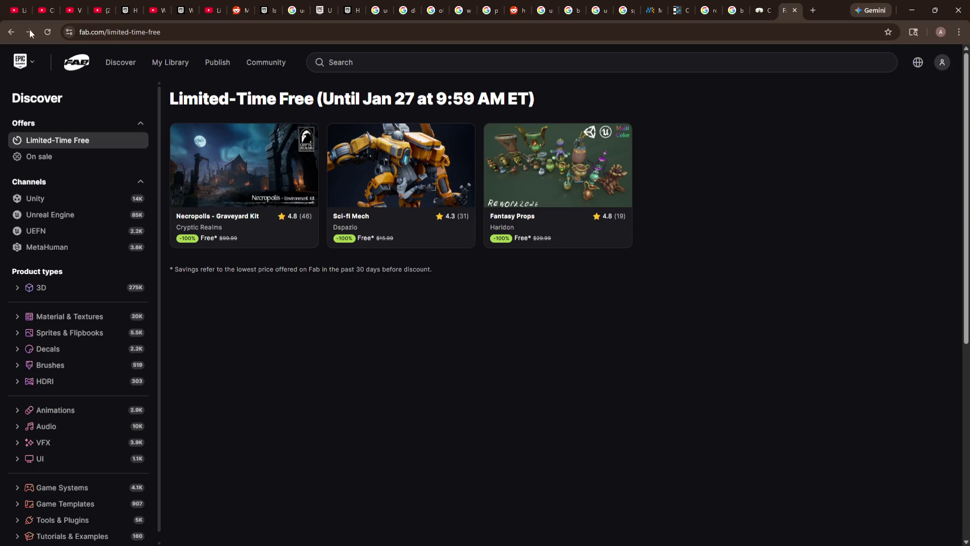
Select the Fab page address, then switch over to Discord
{"action": "left_click", "coordinate": [110, 32]}
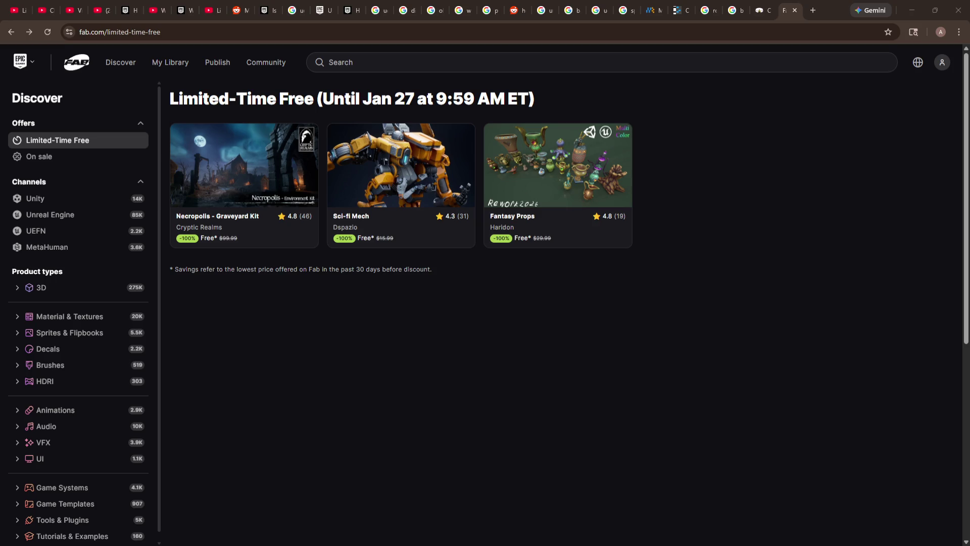
{"action": "key", "text": "alt+Tab"}
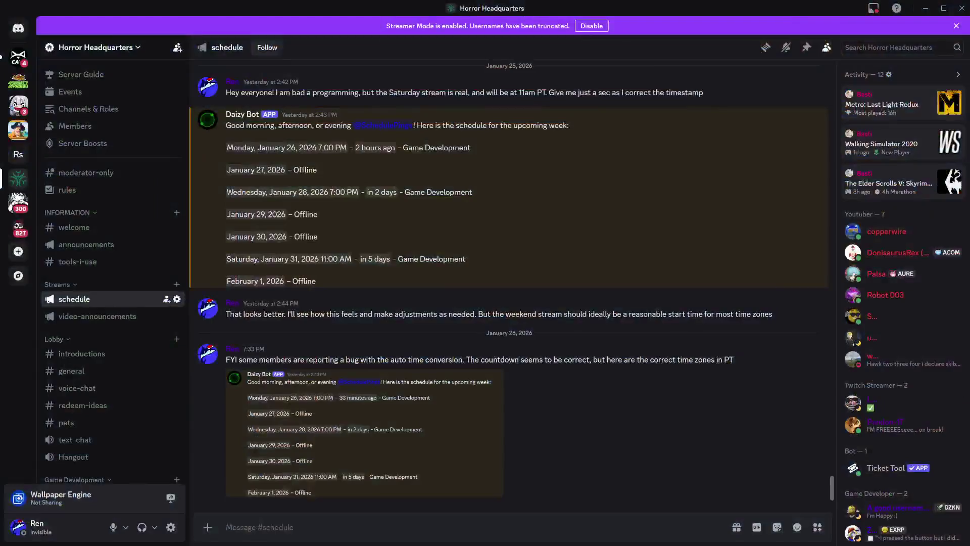
{"action": "scroll", "coordinate": [509, 283], "scroll_direction": "up", "scroll_amount": 2}
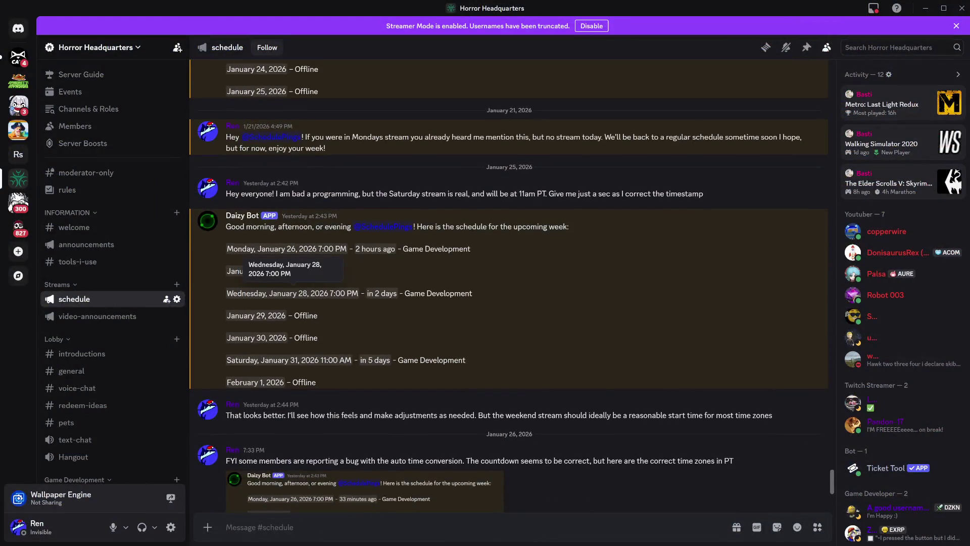
{"action": "scroll", "coordinate": [509, 283], "scroll_direction": "down", "scroll_amount": 2}
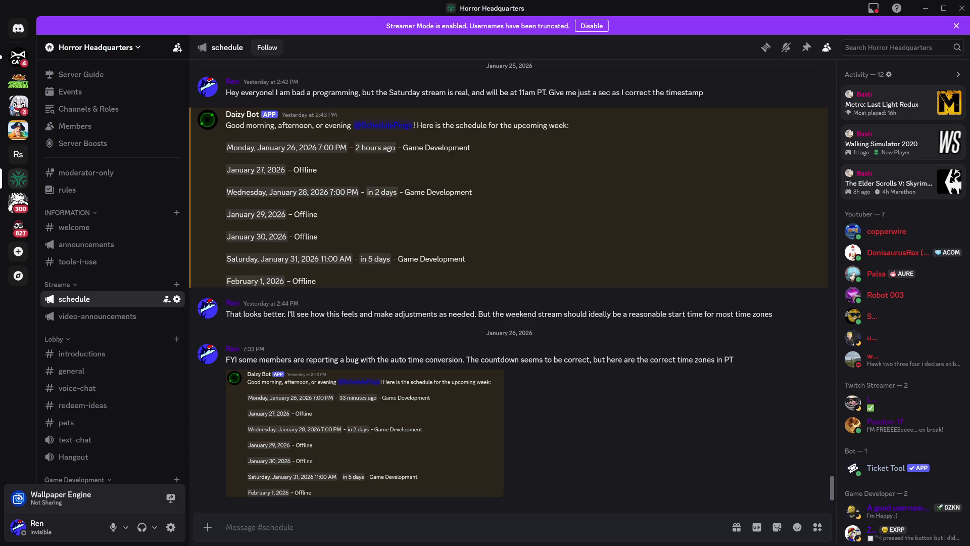
{"action": "left_click_drag", "start_coordinate": [467, 260], "coordinate": [221, 259]}
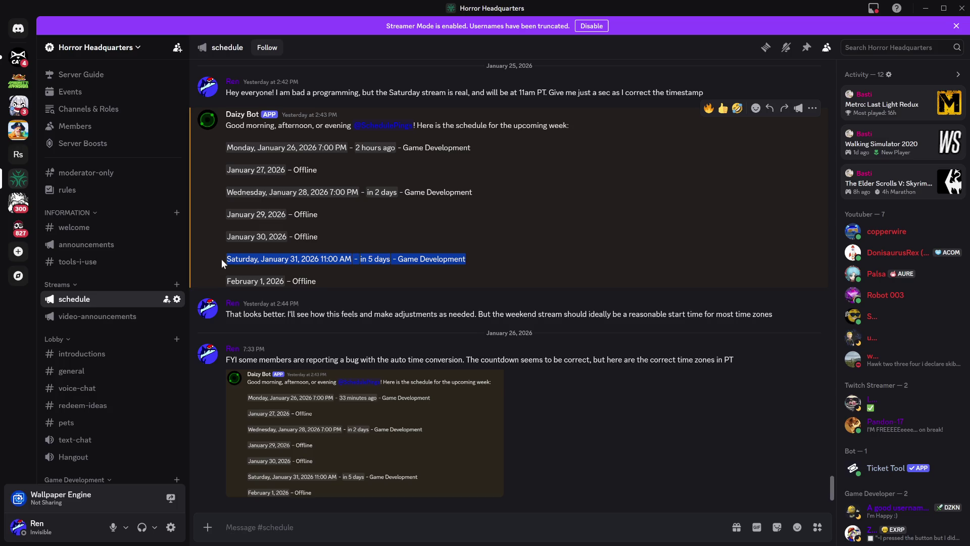
{"action": "left_click", "coordinate": [530, 263]}
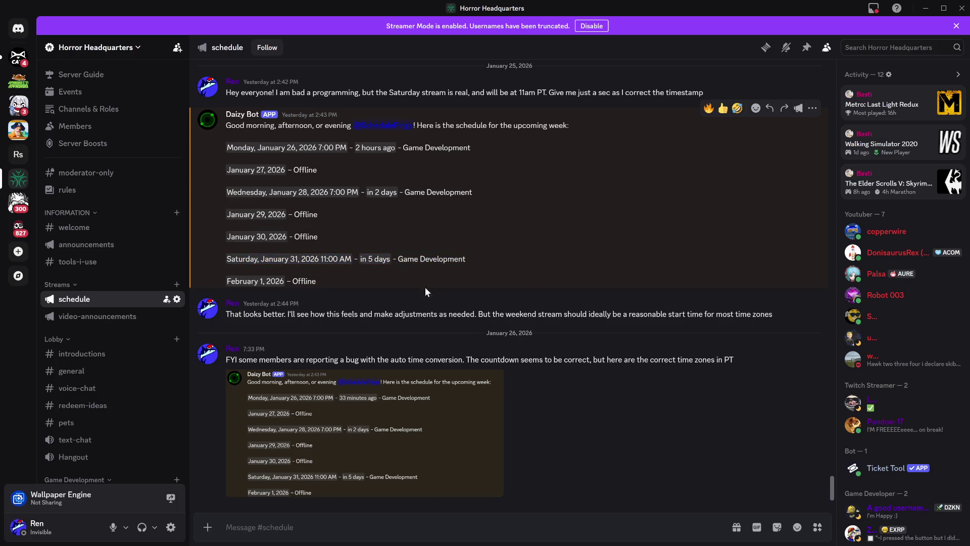